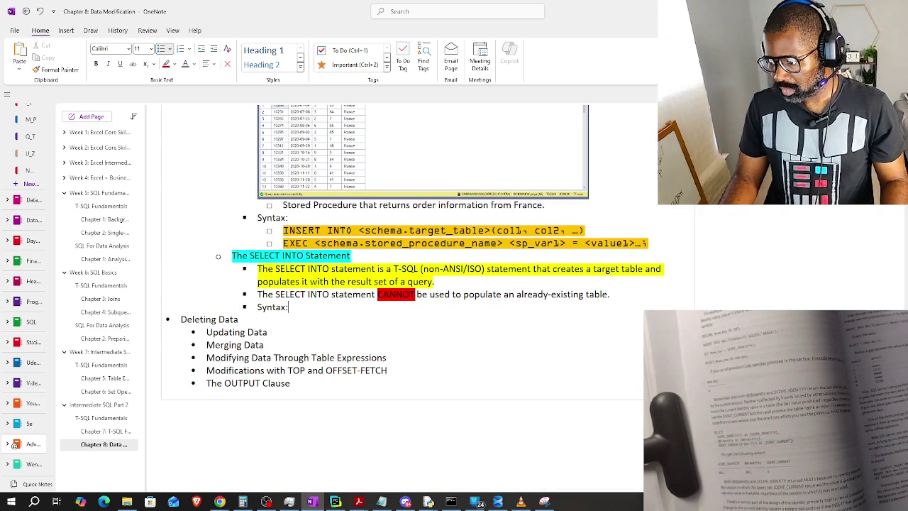
Switch from OneNote to SSMS, where the Sales.GetOrders results for 'UK' are showing.
key(alt+Tab)
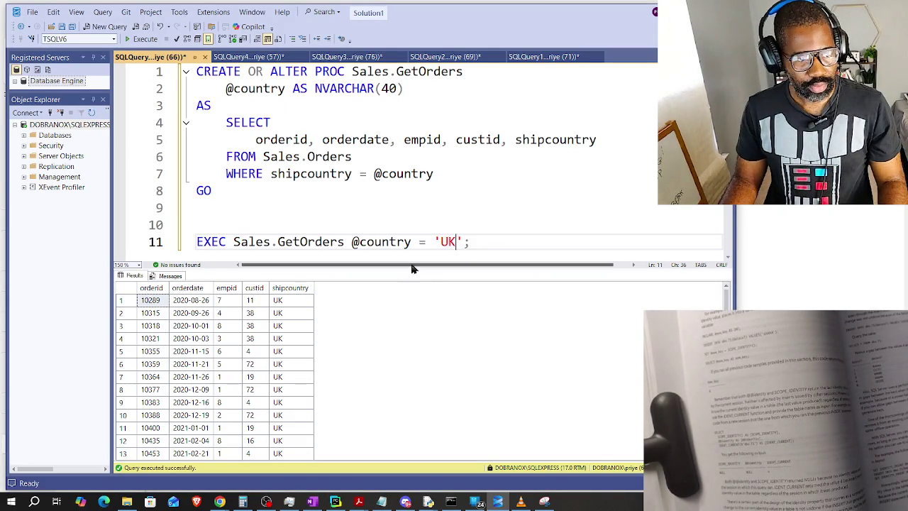
Open a new blank, connected query window (SQLQuery6.sql) in SSMS.
click(103, 26)
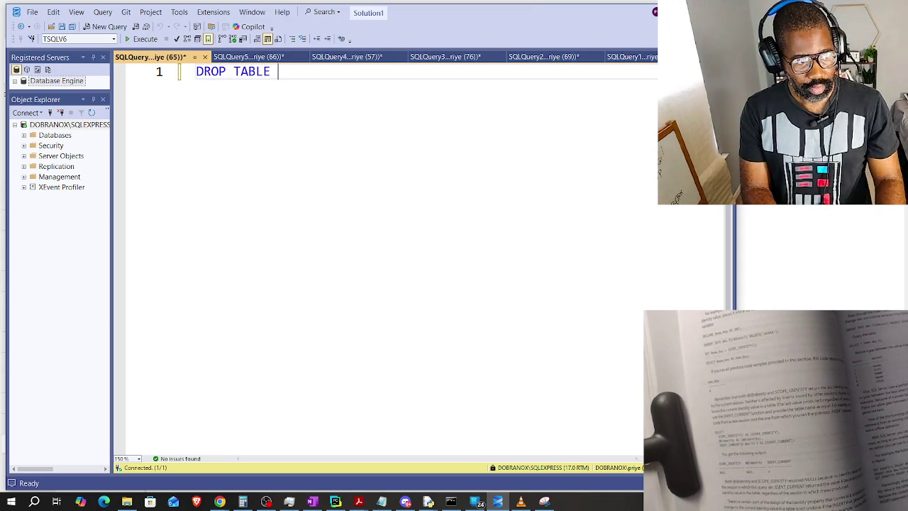
Extend the DROP TABLE line with IF EXISTS dbo.Orders and begin the SELECT line.
text(IFD)
text( EXISTS)
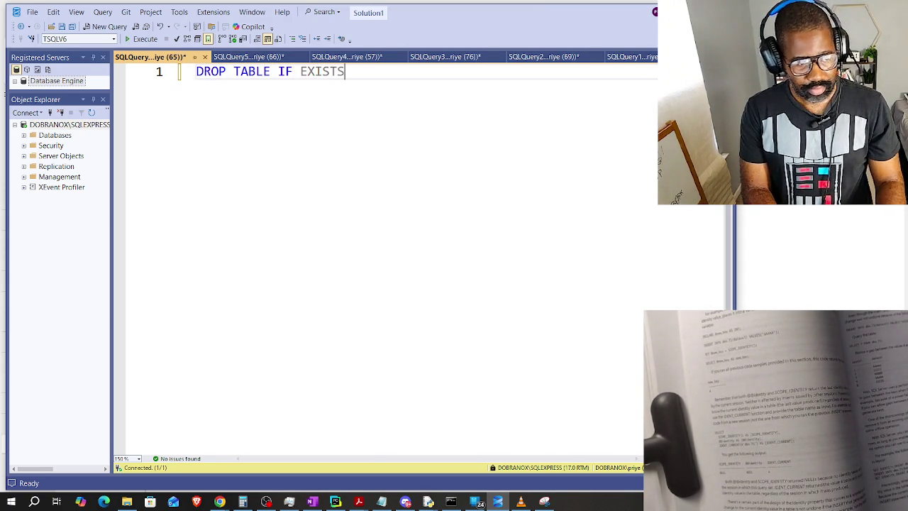
text(dbo.Orders)
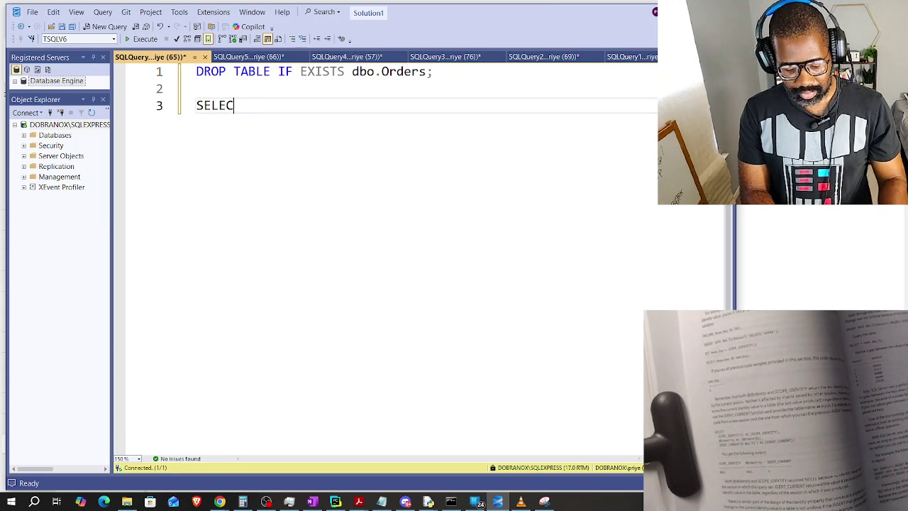
text(INTO)
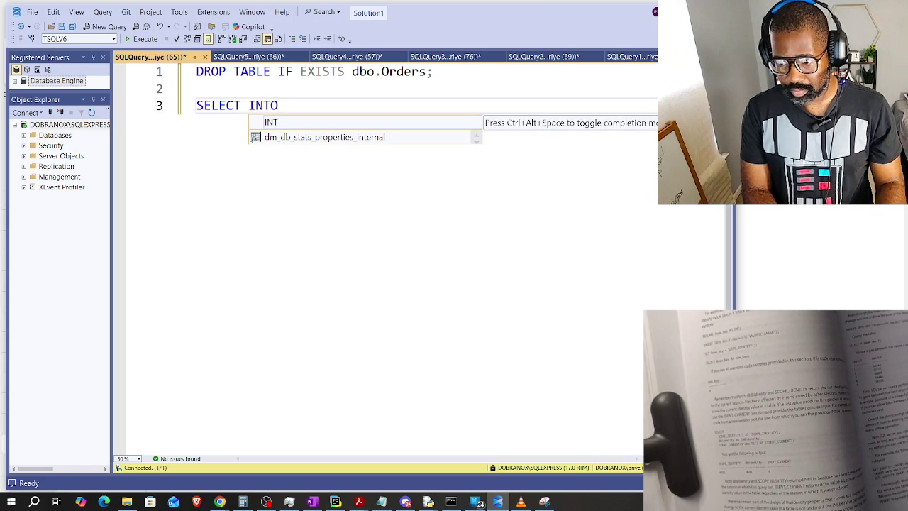
Remove the premature INTO and list orderid, orderdate, empid after SELECT.
key(BackSpace)
key(BackSpace)
key(BackSpace)
key(BackSpace)
key(BackSpace)
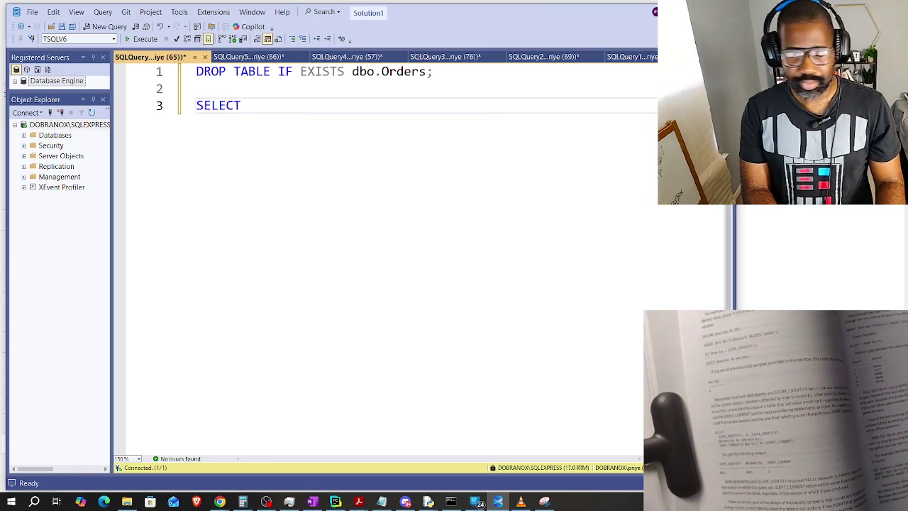
text(orderid, )
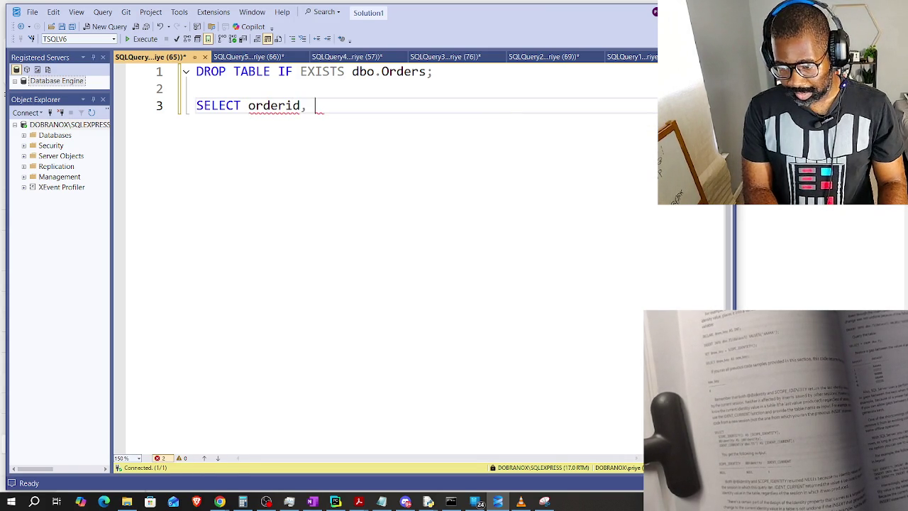
text(orderdate,)
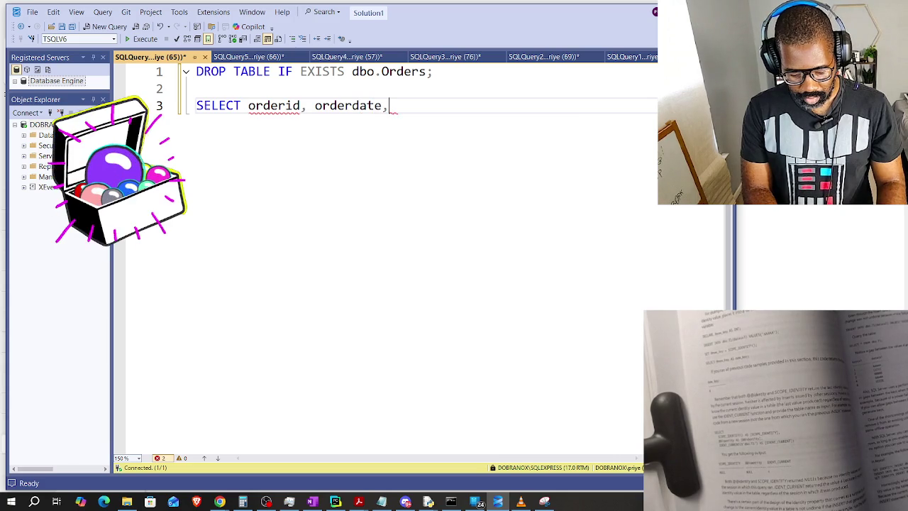
text( empid,)
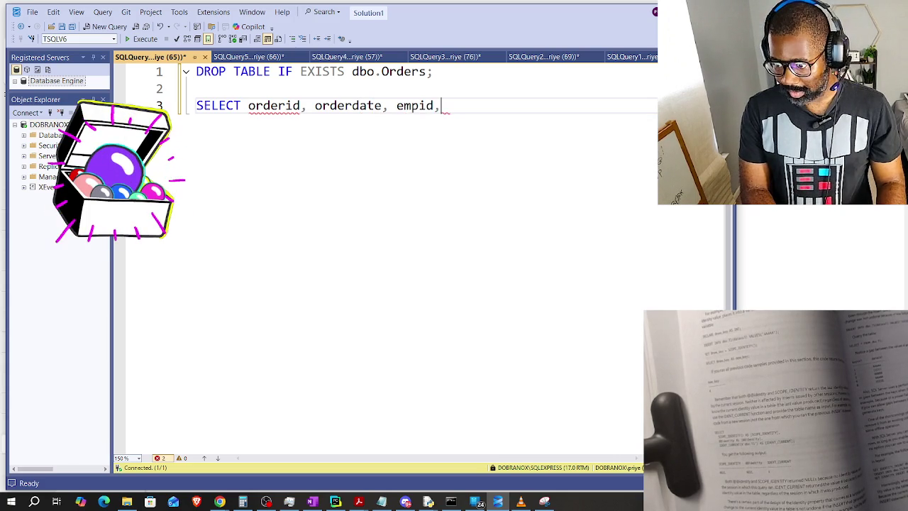
text( c)
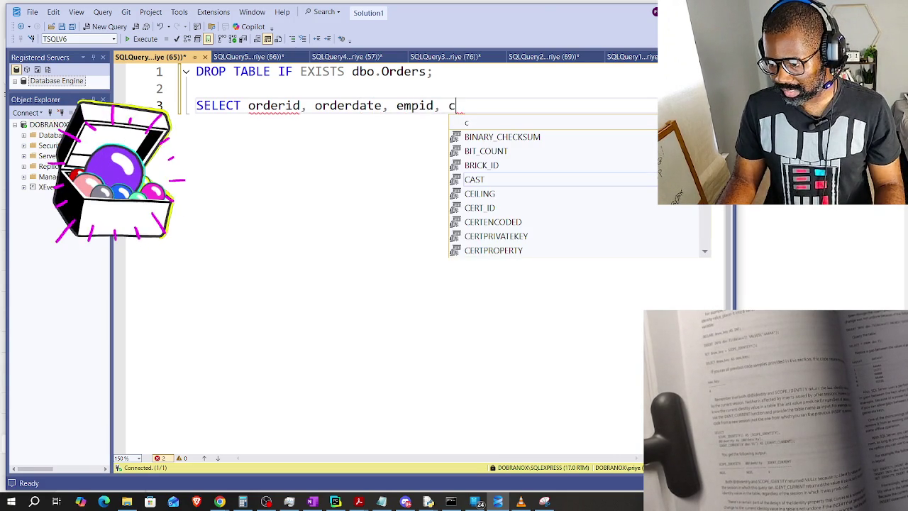
Dismiss the IntelliSense suggestions, leaving line 3 as 'SELECT orderid, orderdate, empid, c', and switch to the browser.
key(Escape)
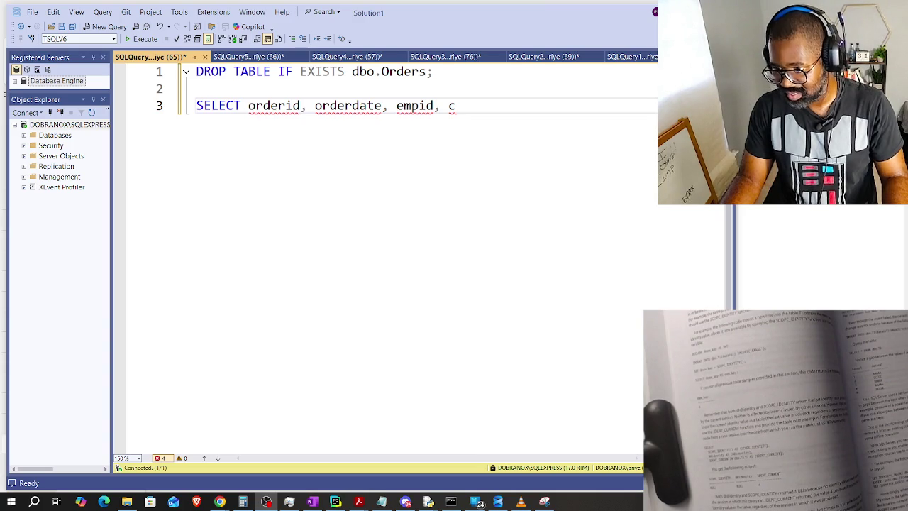
key(alt+Tab)
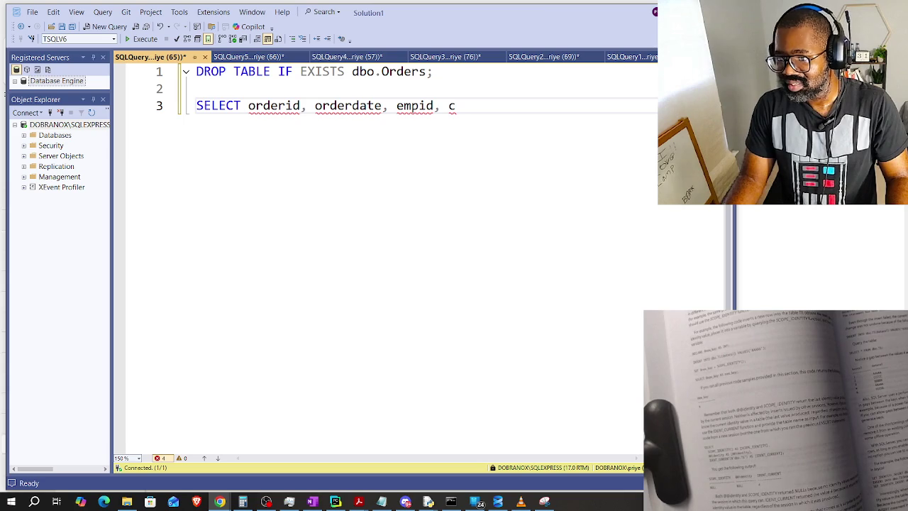
Bring the Google Translate window forward and move it up the screen.
click(871, 263)
mouse_move(872, 263)
mouse_down()
mouse_move(563, 10)
mouse_move(602, 16)
mouse_move(603, 1)
mouse_up()
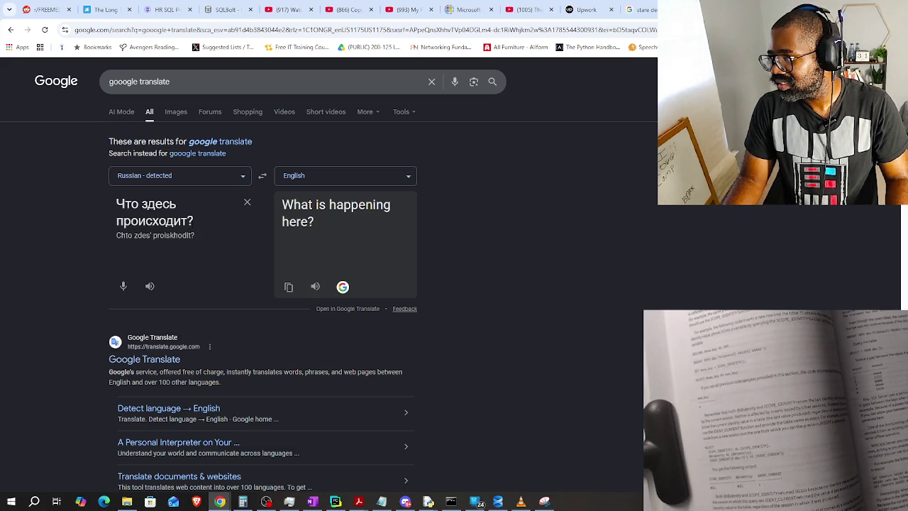
click(266, 502)
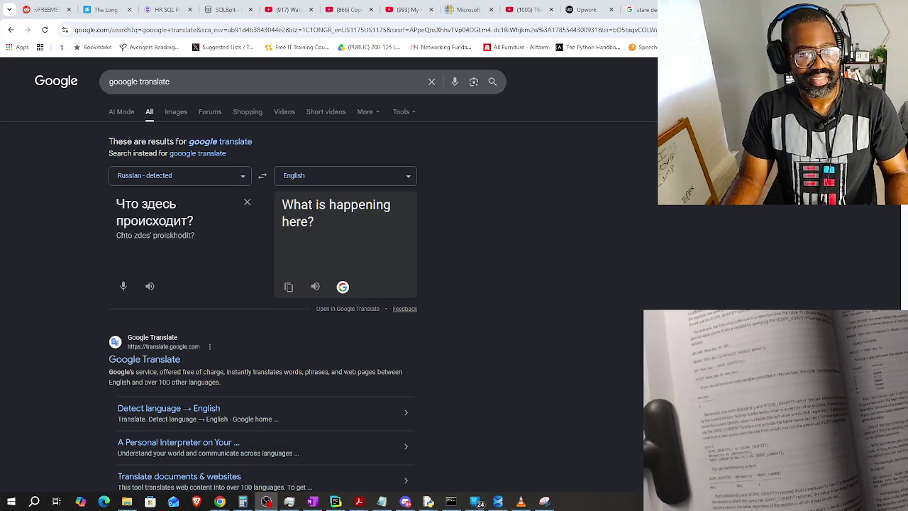
key(alt+Tab)
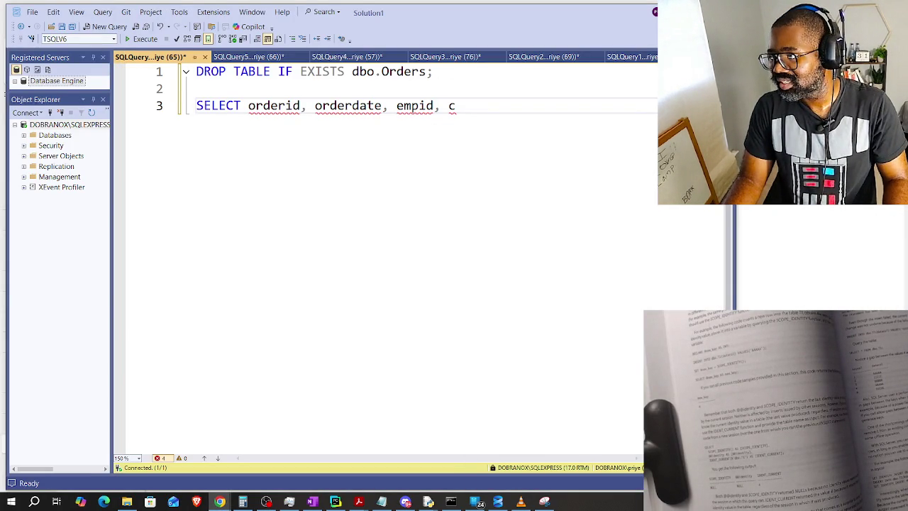
key(alt+Tab)
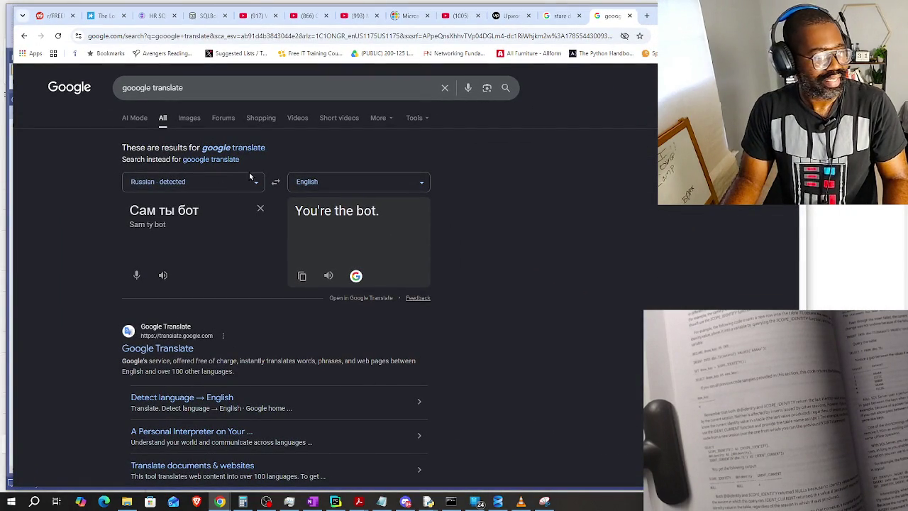
Translate 'Structured Query Langauge (SQL) suffering.' from English into Russian, select it, and shrink the browser.
click(275, 183)
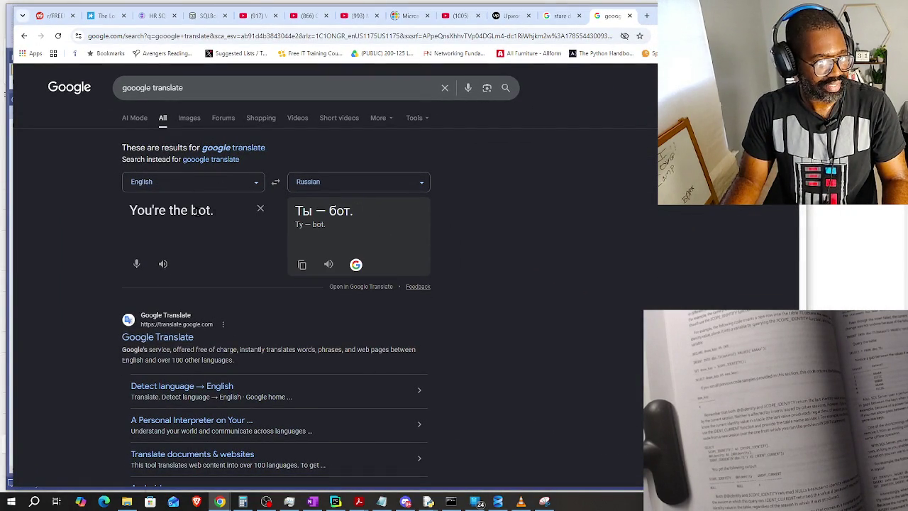
click(260, 211)
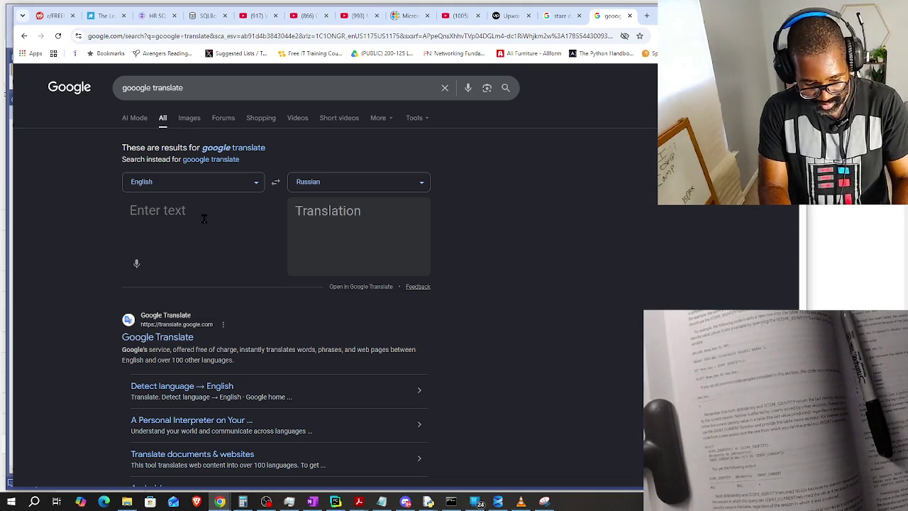
text(Structu)
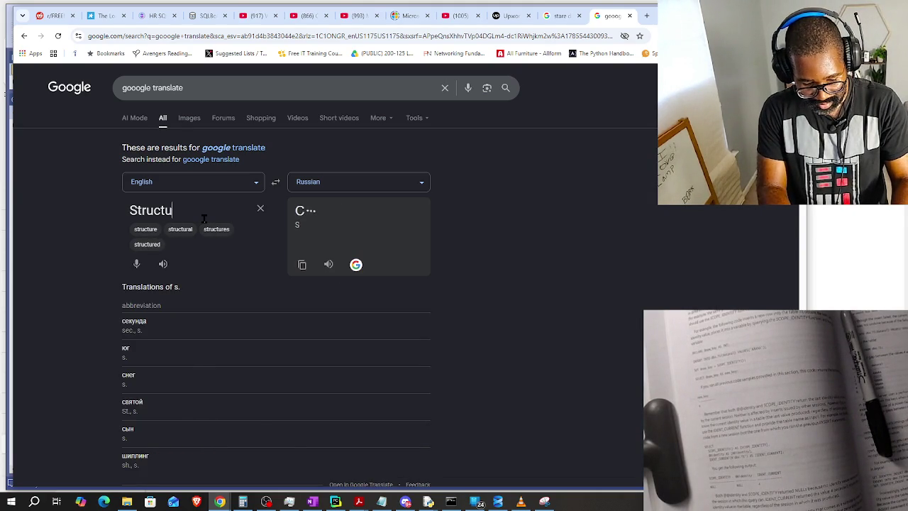
text(red Query Langauge)
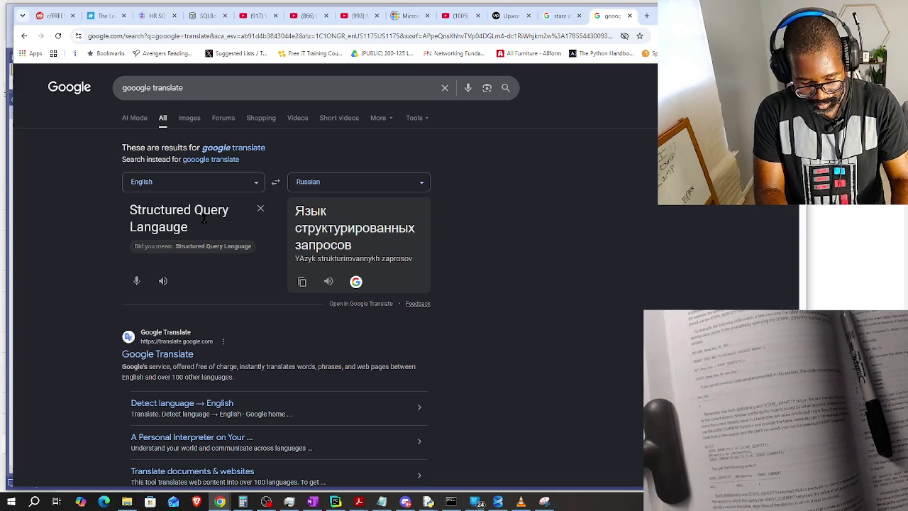
text( (SQL) suffering)
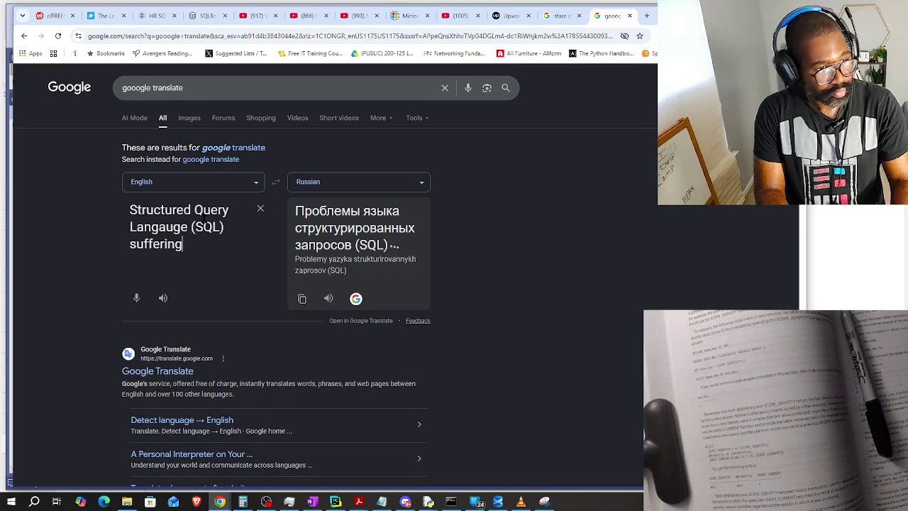
text(.)
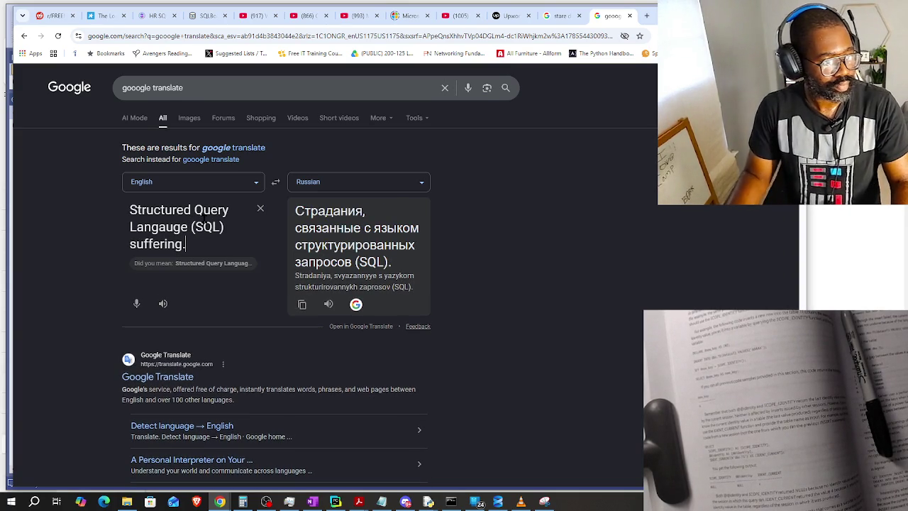
drag(295, 208, 399, 262)
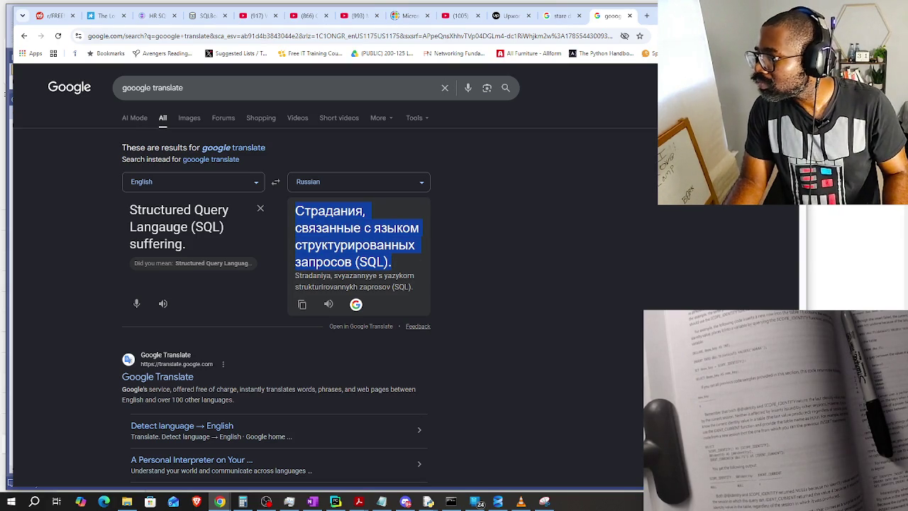
key(alt+Tab)
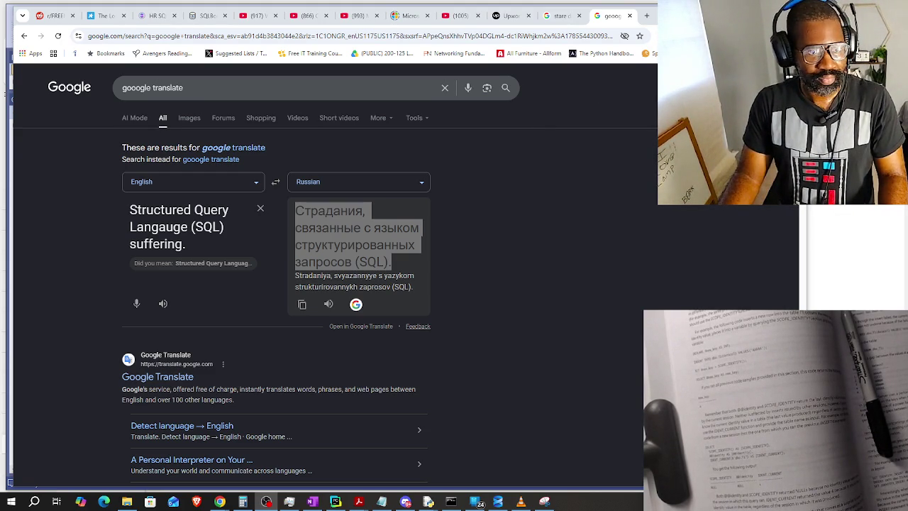
drag(651, 15, 786, 64)
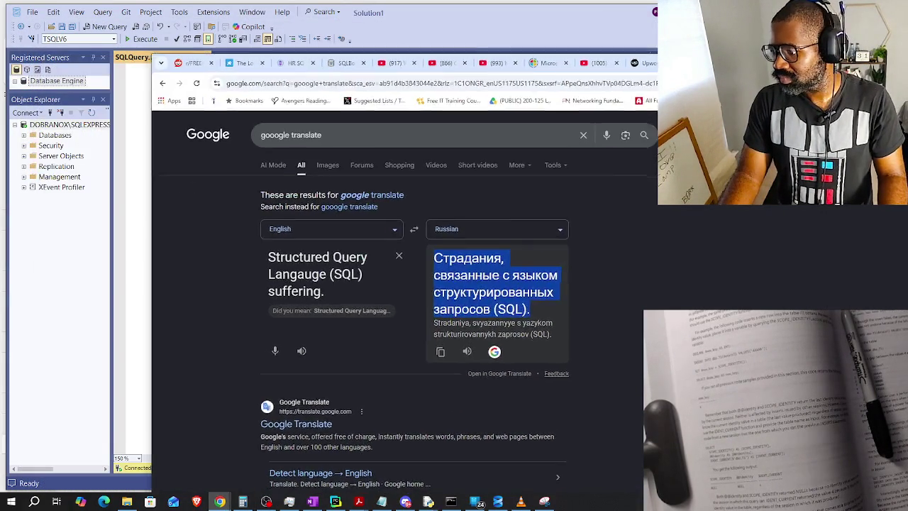
Move the browser window out of the query editor's way and clear the screen.
drag(185, 55, 767, 55)
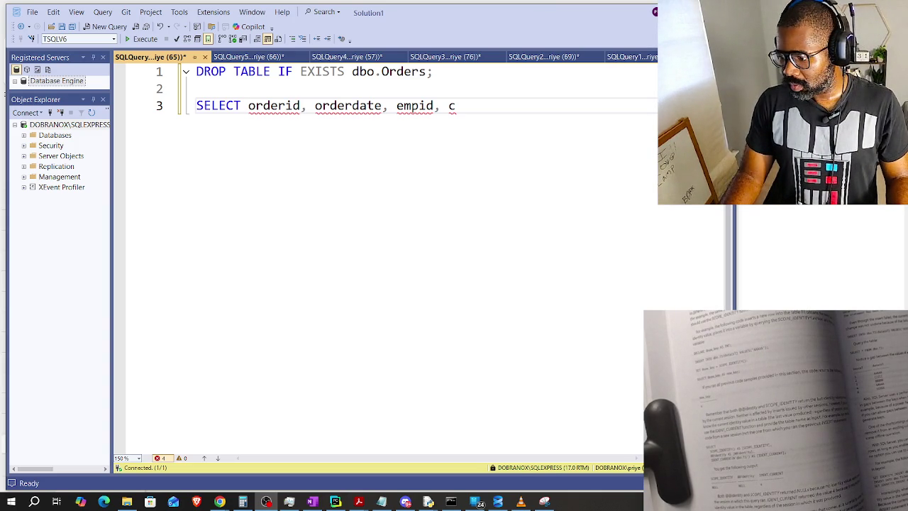
key(super+d)
key(super+d)
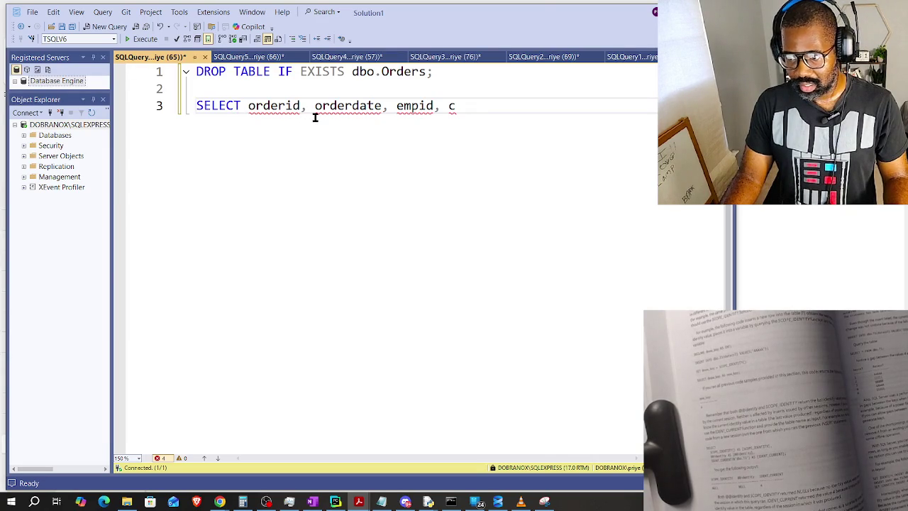
Complete the column list with custid, dismissing the autocomplete suggestions.
click(512, 107)
text(ustid)
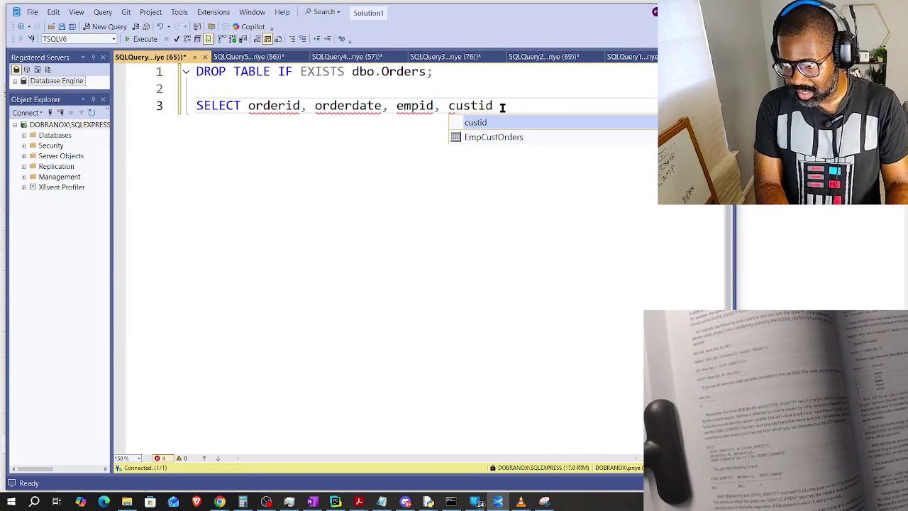
key(Escape)
text(INTO)
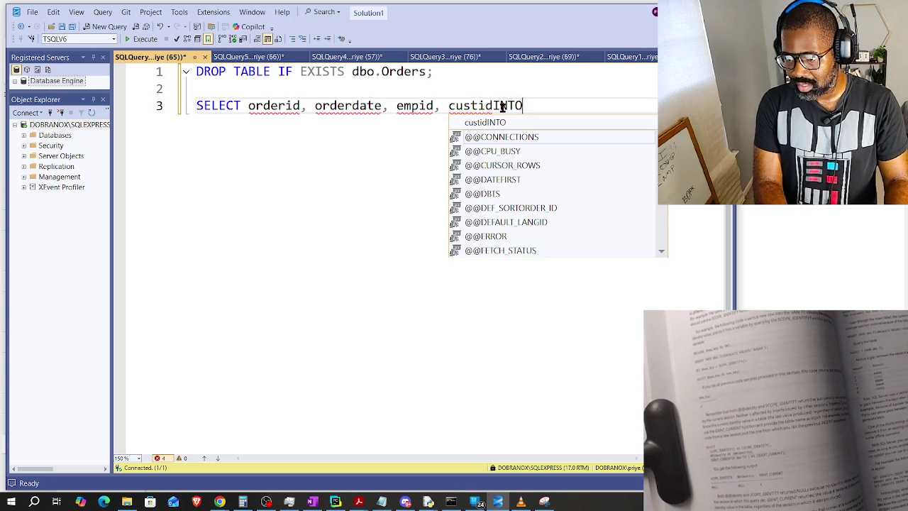
key(Escape)
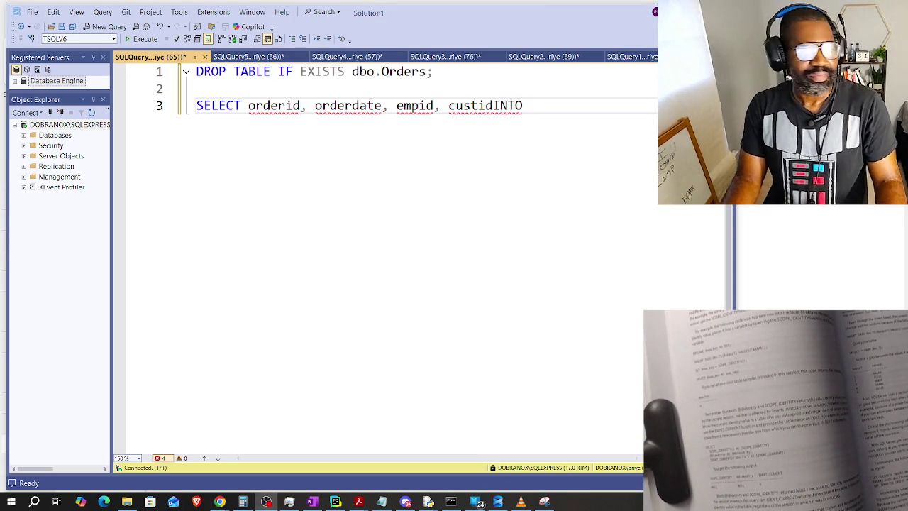
Put 'INTO dbo.Orders' on line 4 and 'FROM Sales.Orders' on line 5.
click(491, 107)
key(Return)
key(End)
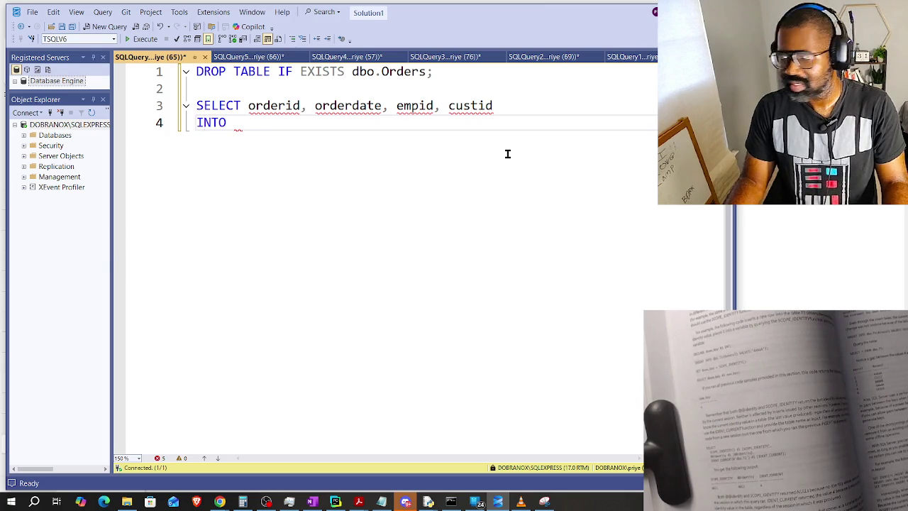
click(256, 117)
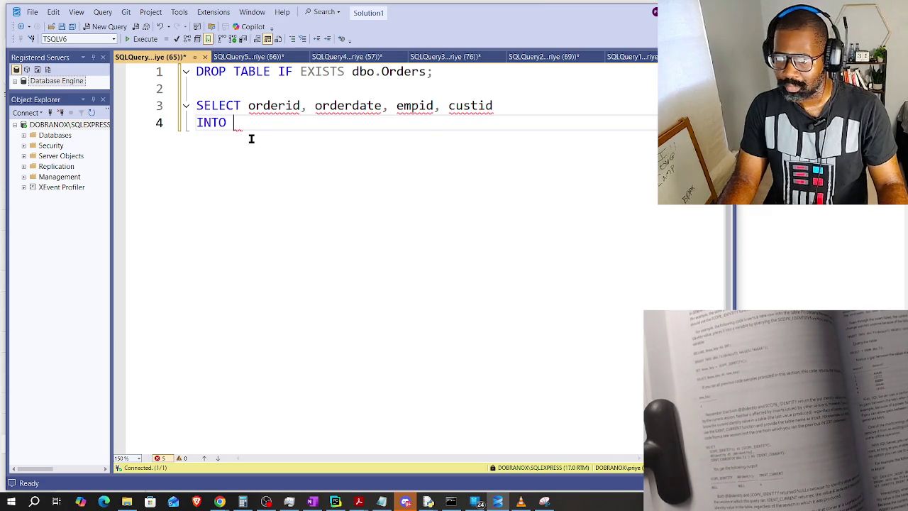
text(dbo)
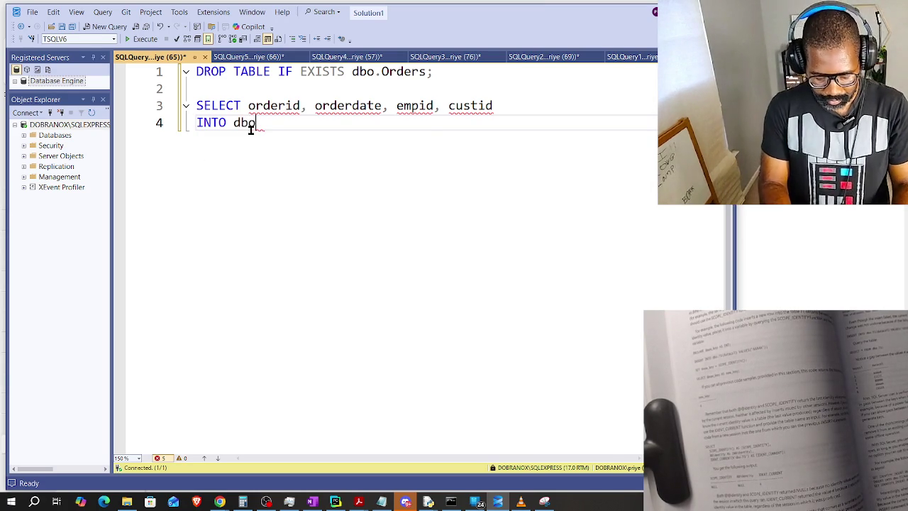
text(.Orders)
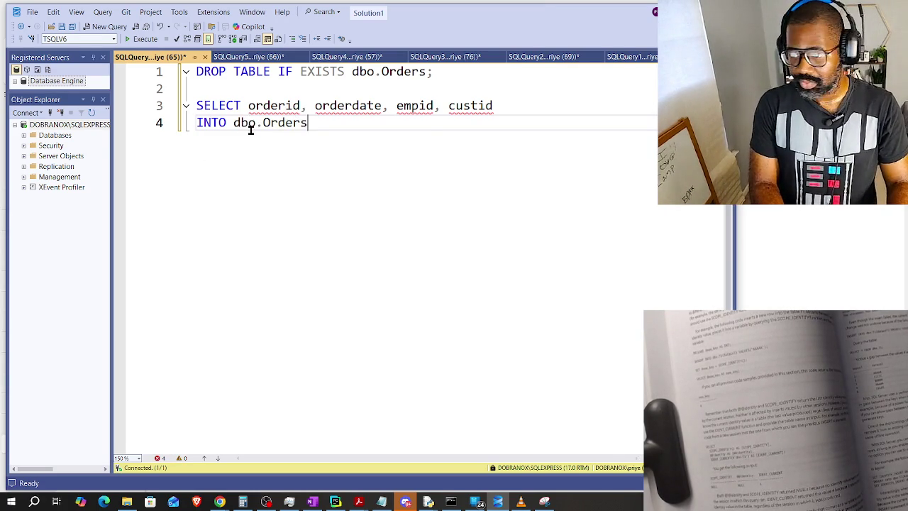
key(Return)
text(FROM Sale)
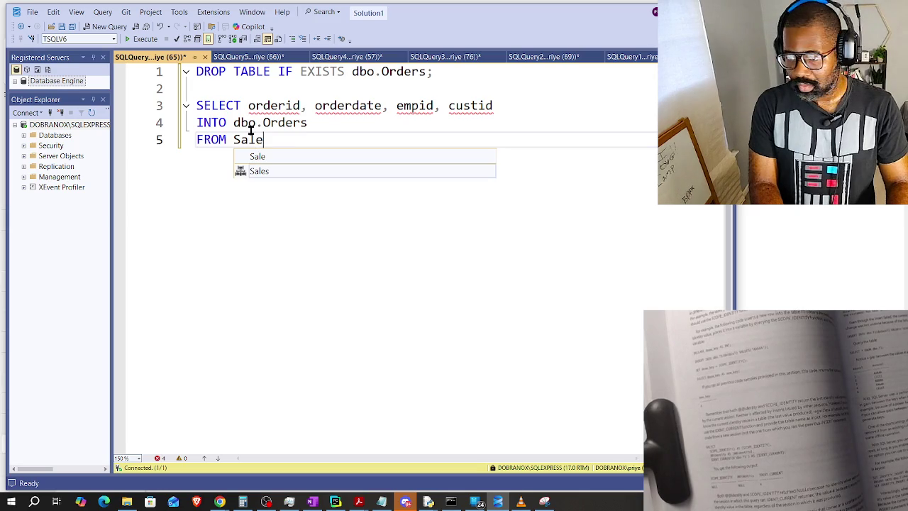
text(s.)
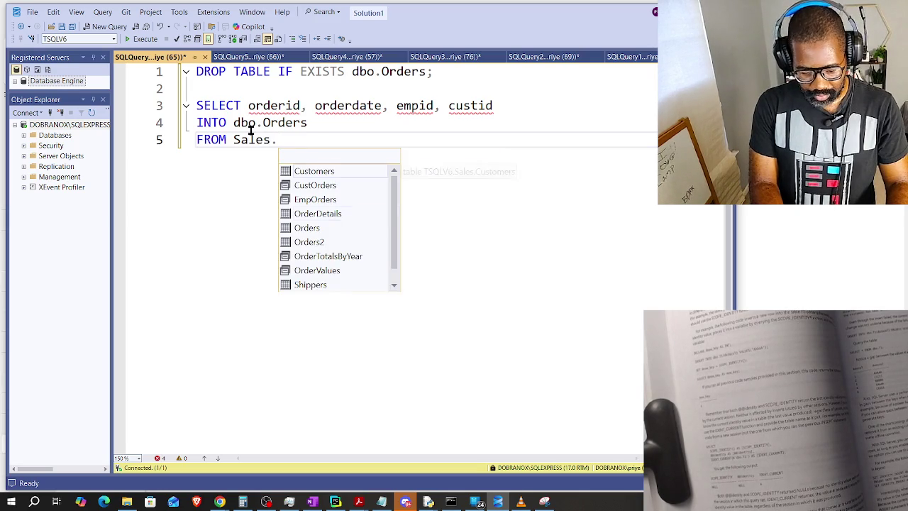
text(Orders)
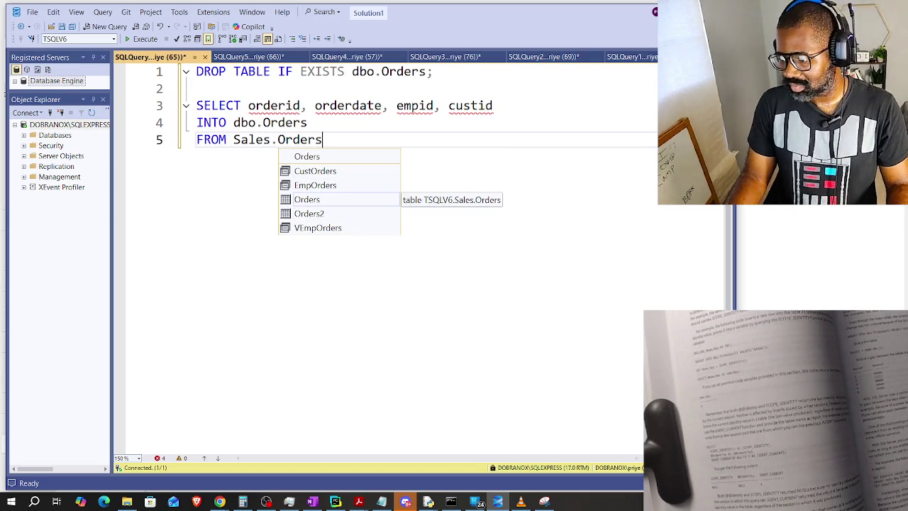
key(Escape)
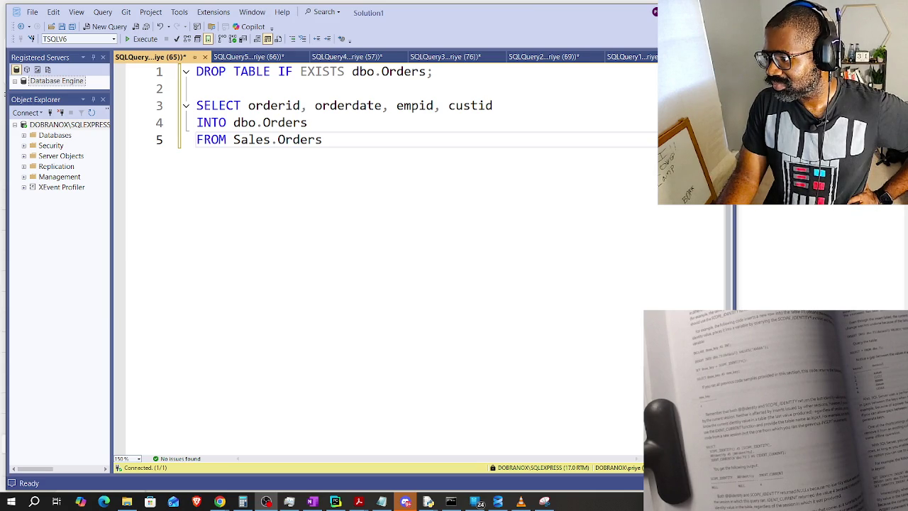
End the query with a semicolon and highlight the DROP TABLE, SELECT and INTO parts while explaining.
click(437, 154)
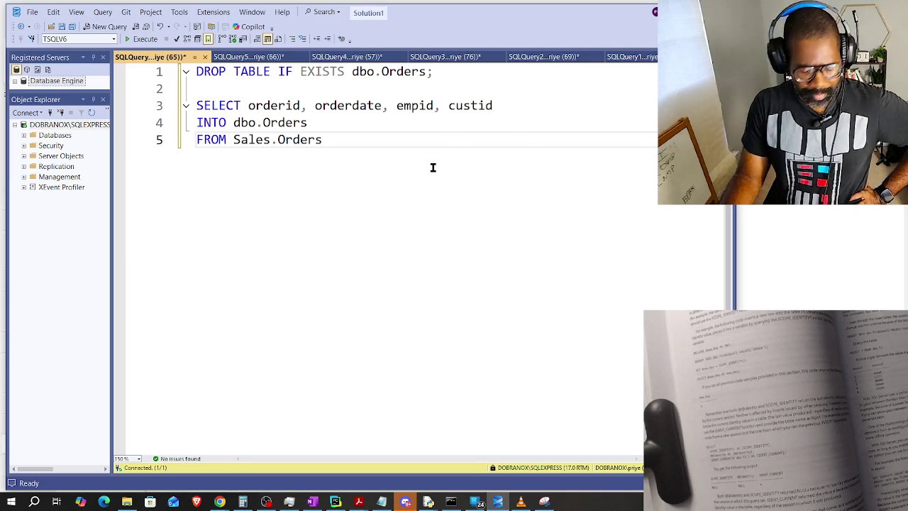
text(;)
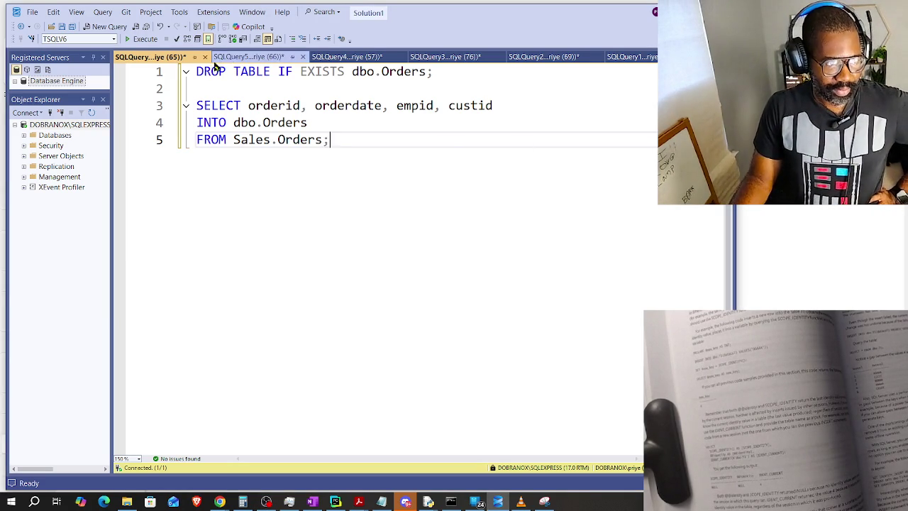
drag(212, 71, 425, 76)
double_click(201, 106)
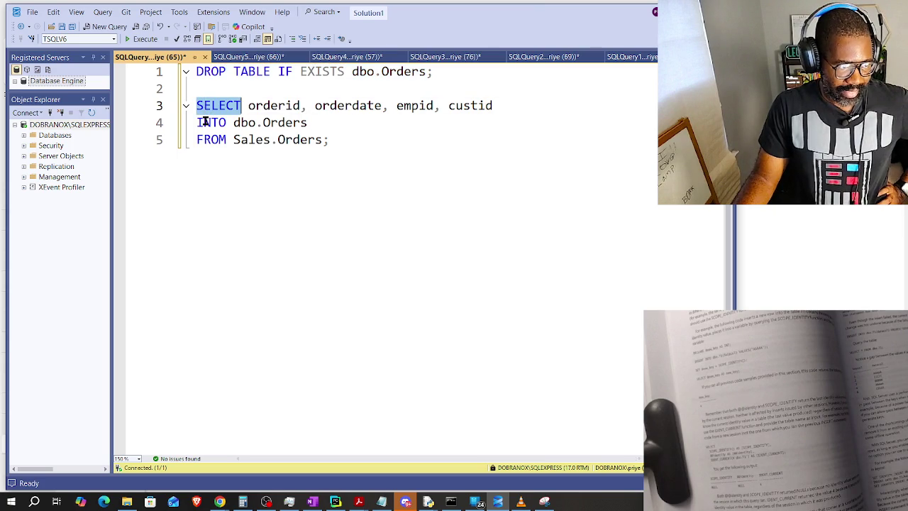
double_click(206, 122)
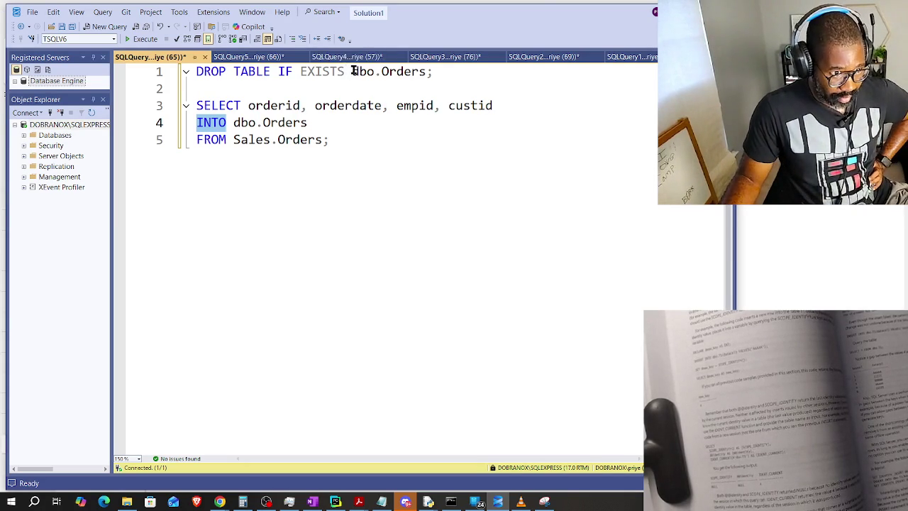
drag(351, 71, 419, 72)
mouse_move(196, 105)
mouse_down()
mouse_move(254, 106)
mouse_move(263, 124)
mouse_up()
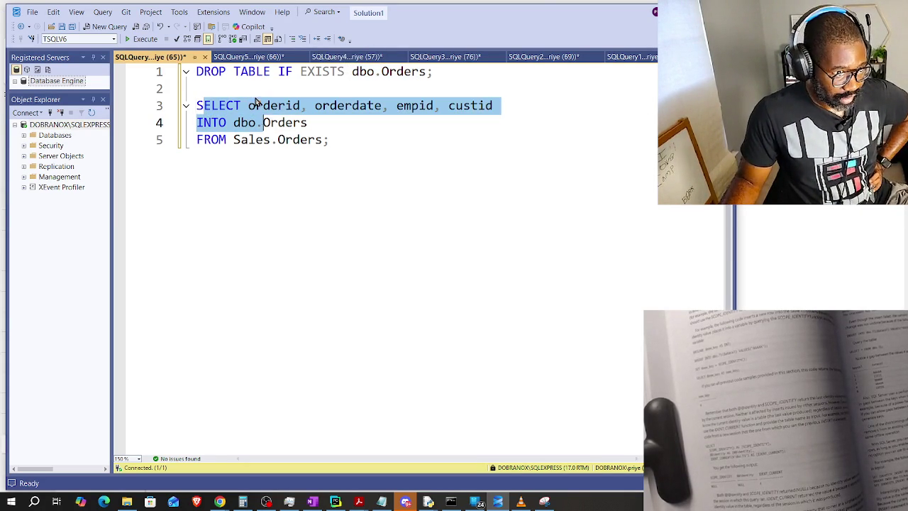
drag(200, 72, 432, 72)
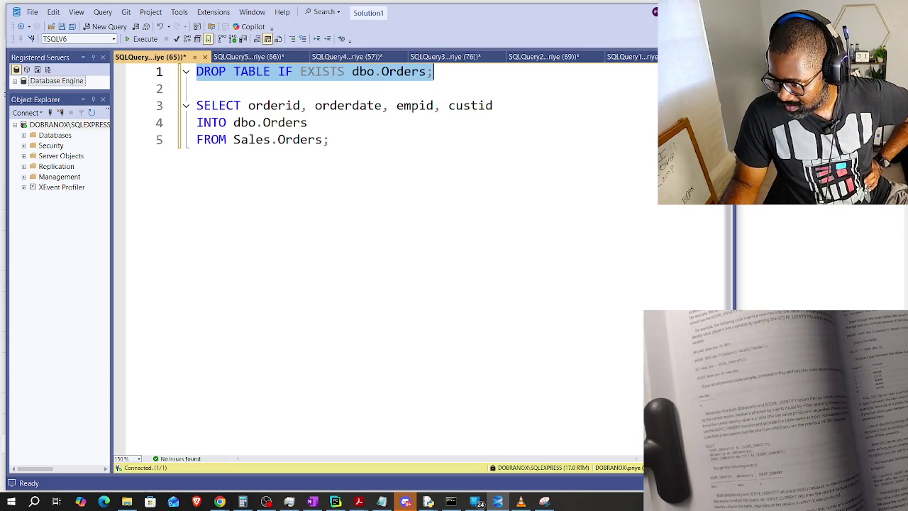
Adjust the background music volume, then run the query, creating dbo.Orders with 830 rows.
click(266, 501)
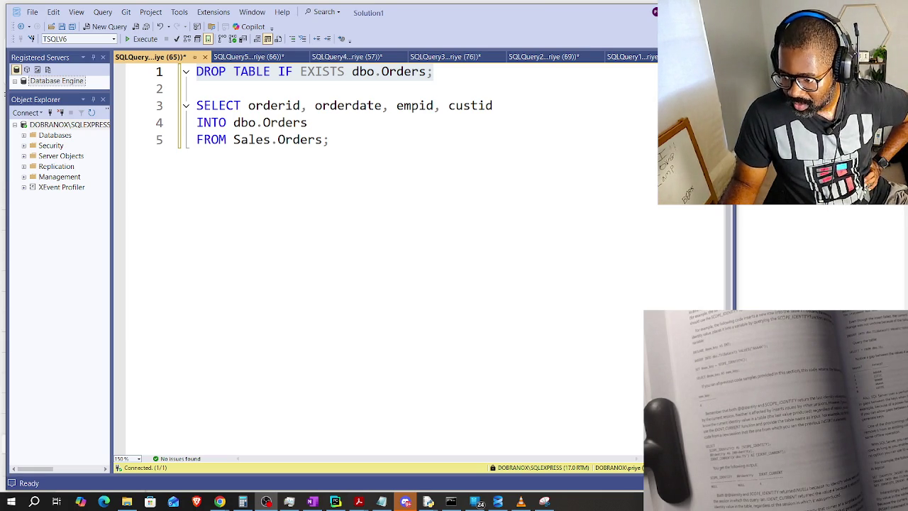
key(alt+Tab)
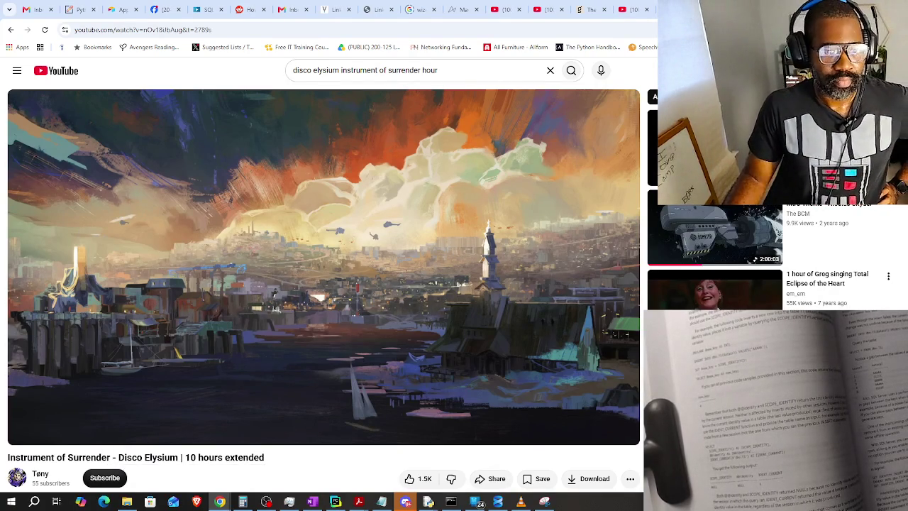
key(alt+Tab)
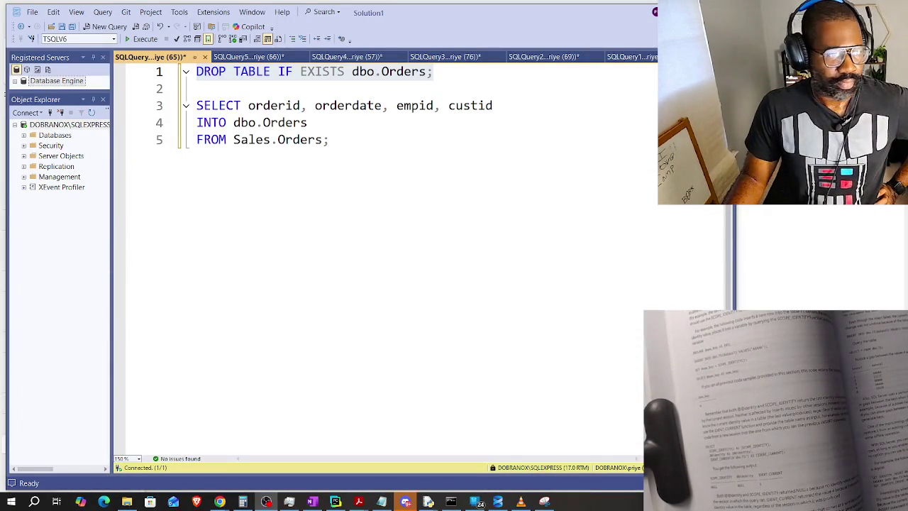
click(338, 140)
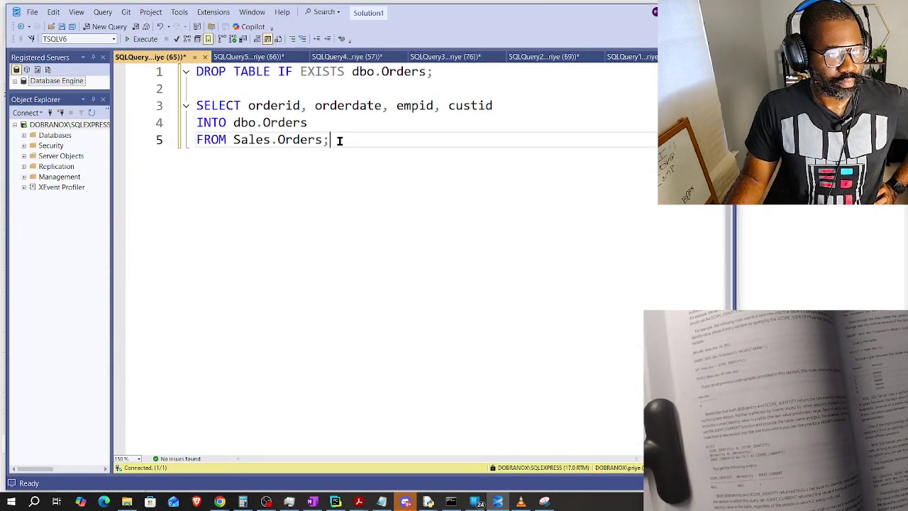
click(143, 39)
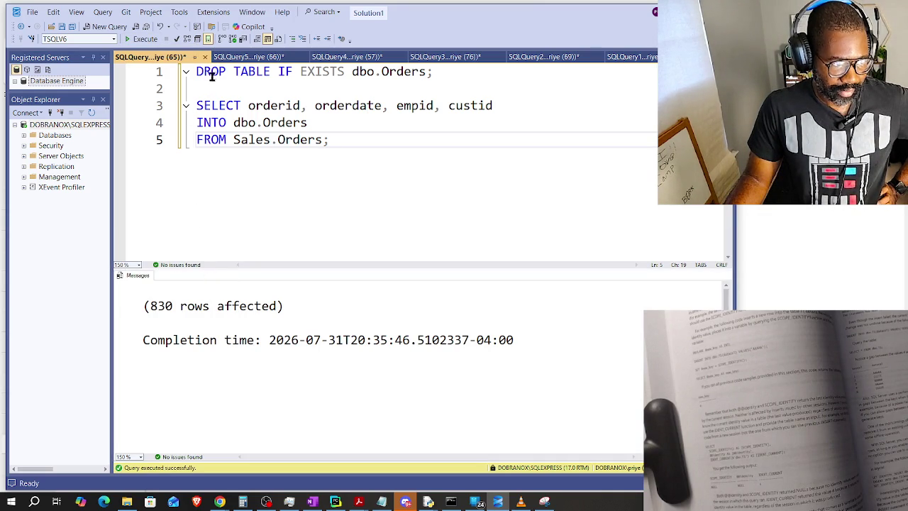
mouse_move(273, 106)
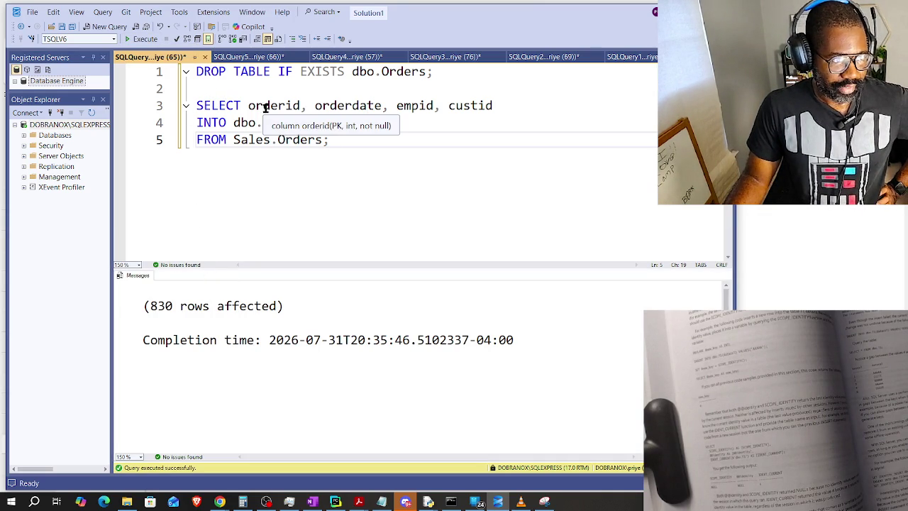
Highlight Sales.Orders, dbo.Orders and the column list, then enlarge the Messages pane.
drag(231, 139, 376, 154)
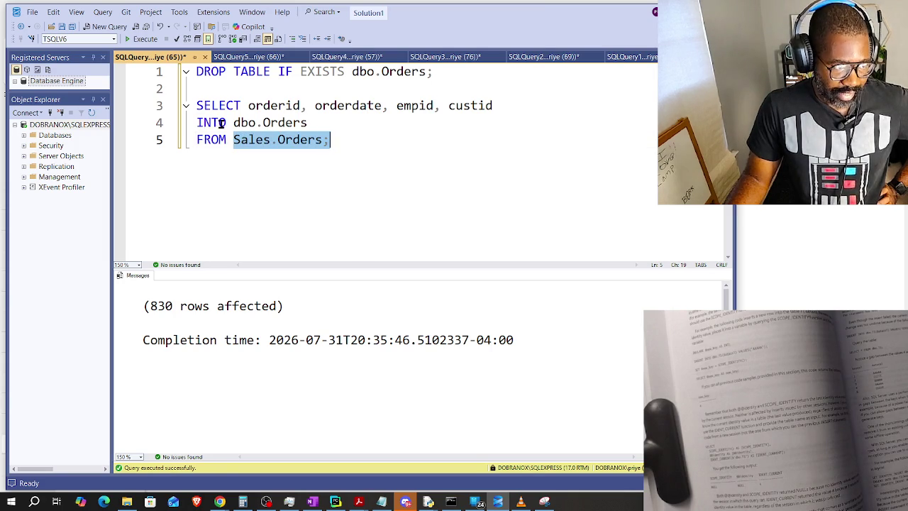
drag(233, 123, 312, 128)
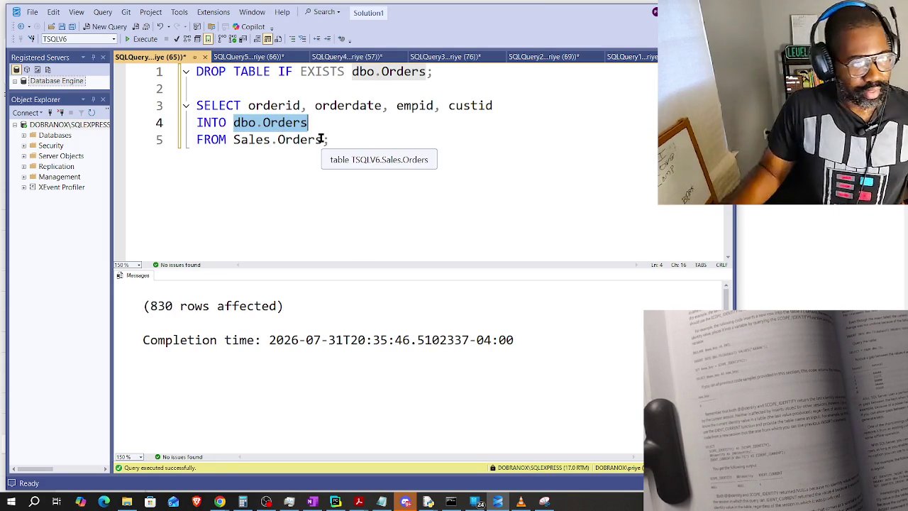
drag(247, 104, 492, 106)
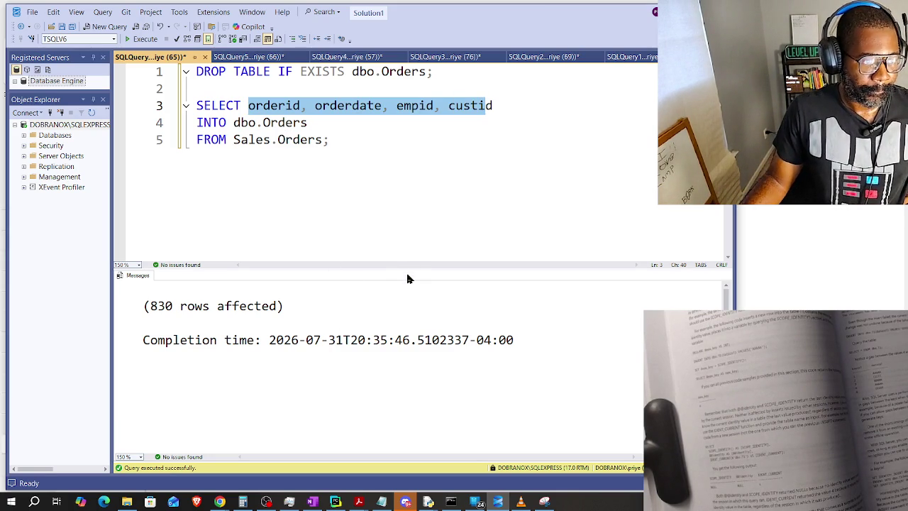
drag(419, 204, 426, 159)
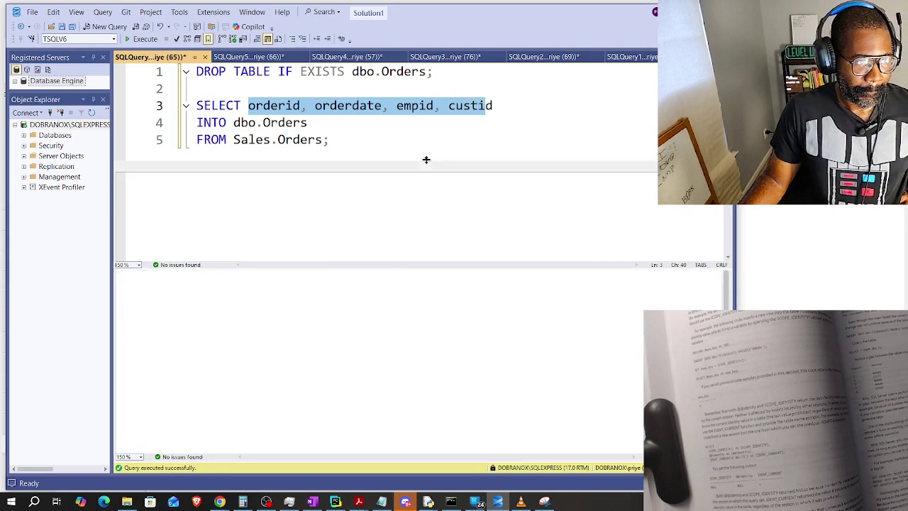
click(546, 126)
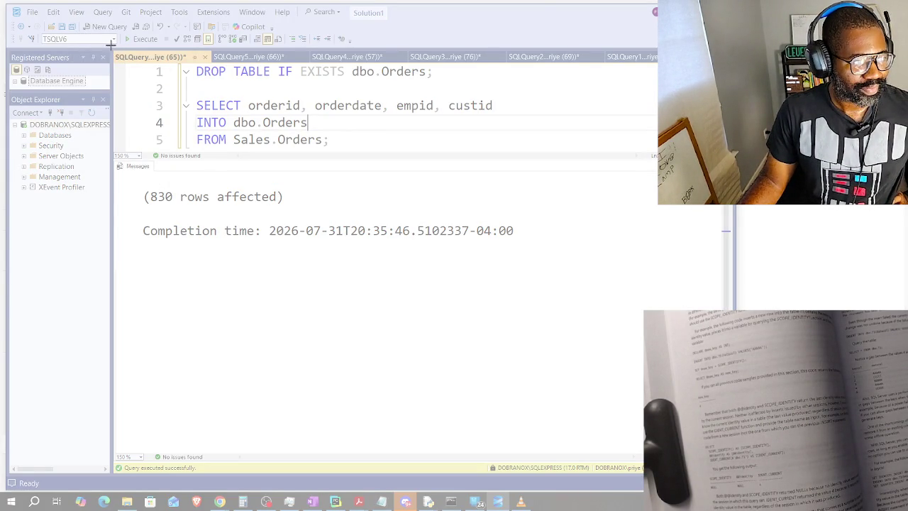
Snip the SSMS query with its 830 rows affected message and paste it under Syntax:.
drag(110, 44, 570, 276)
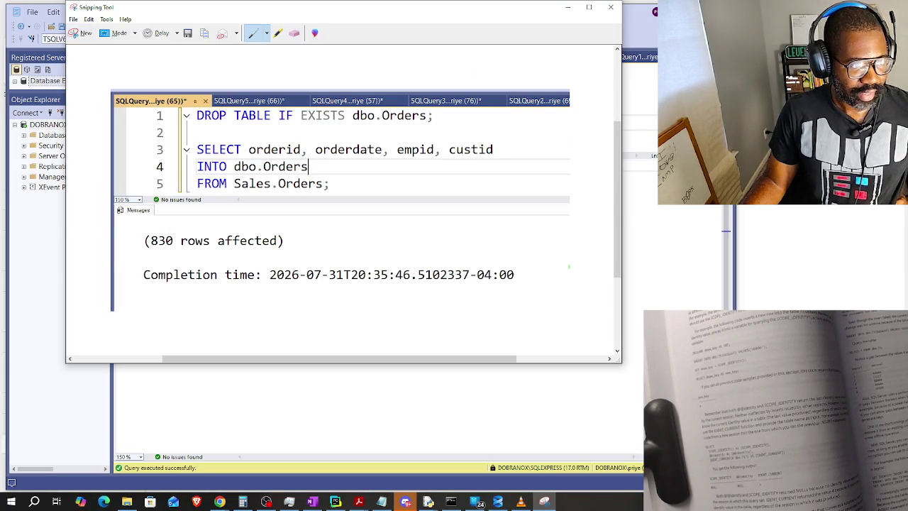
key(alt+Tab)
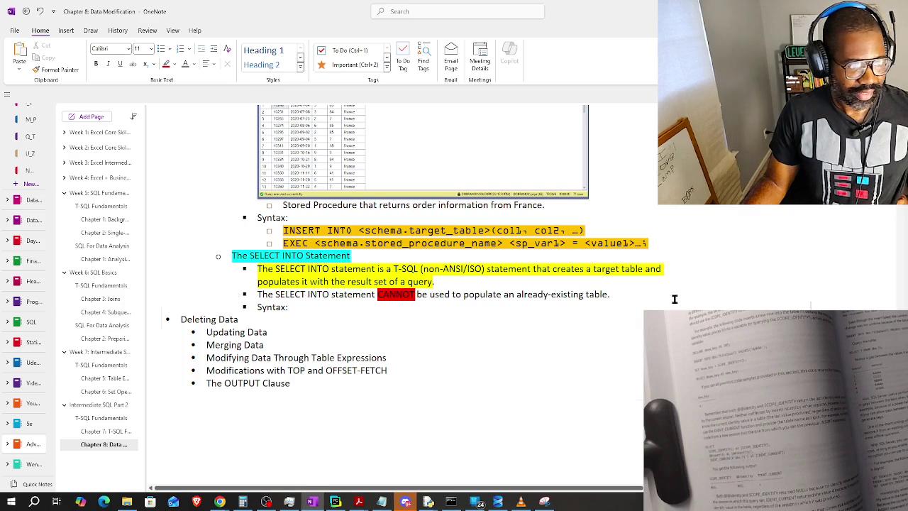
click(315, 310)
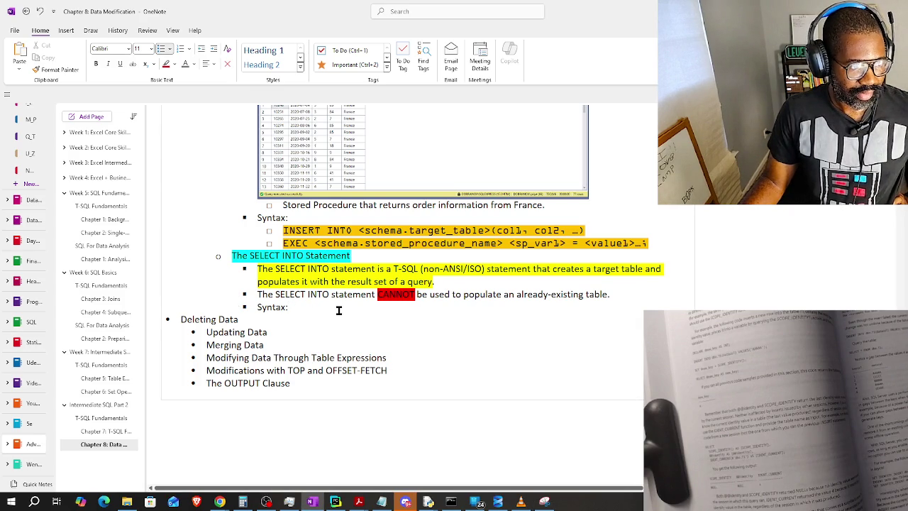
key(Return)
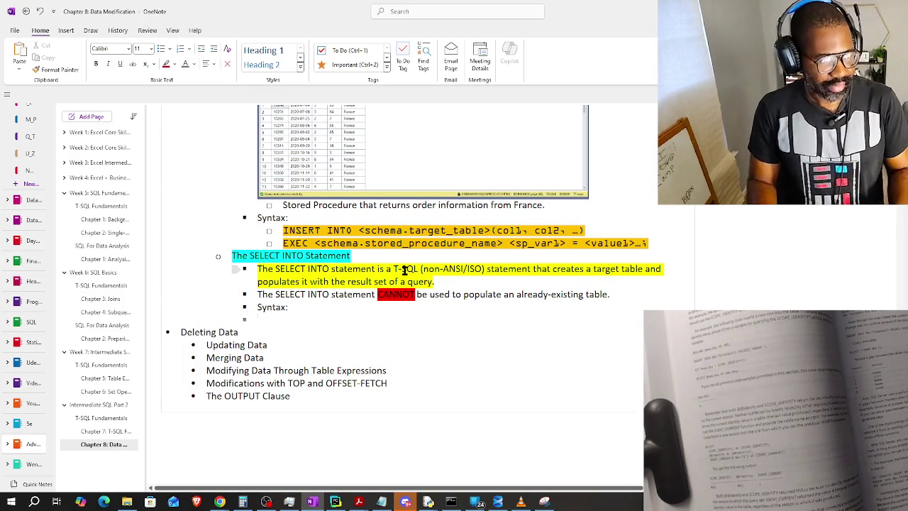
key(ctrl+v)
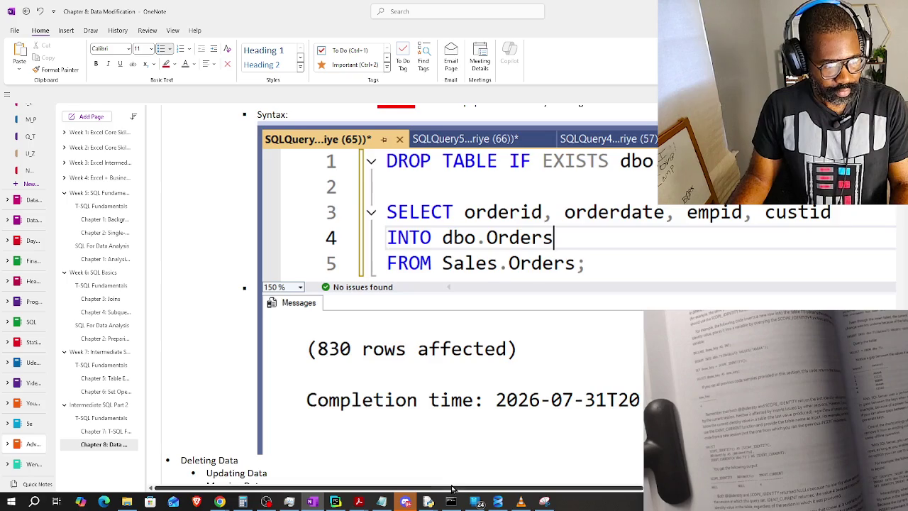
Shrink the pasted query screenshot to a smaller size on the page.
drag(452, 488, 608, 486)
click(454, 308)
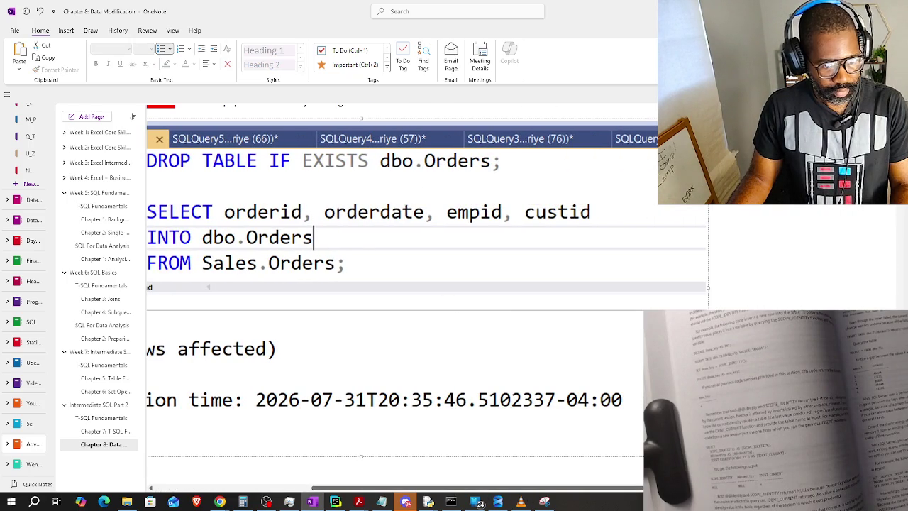
drag(709, 456, 293, 255)
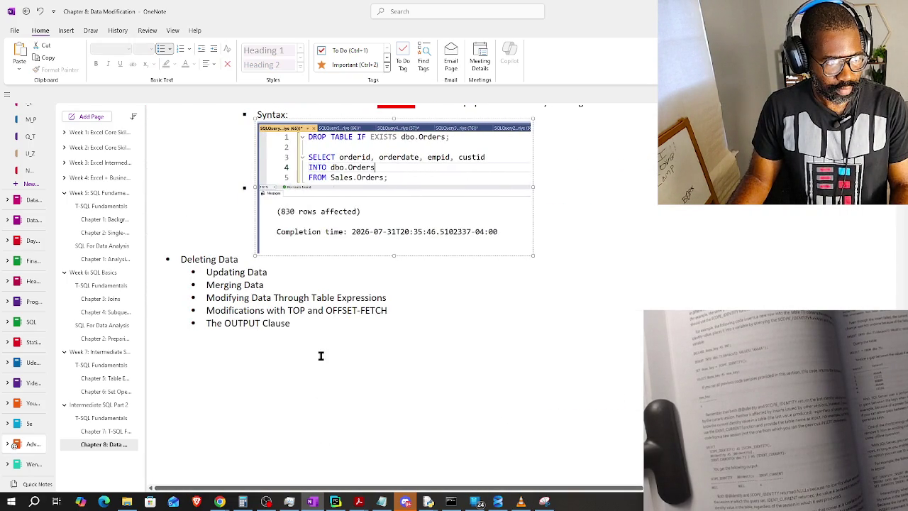
scroll(316, 340, up, 3)
Add an indented sub-bullet 'SELECT col1, col2, col3' just below Syntax:.
click(302, 268)
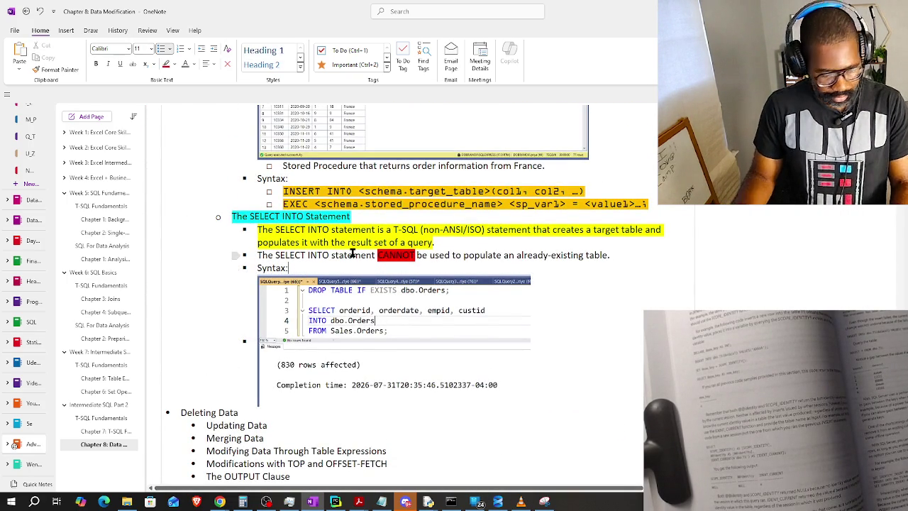
key(Return)
key(Tab)
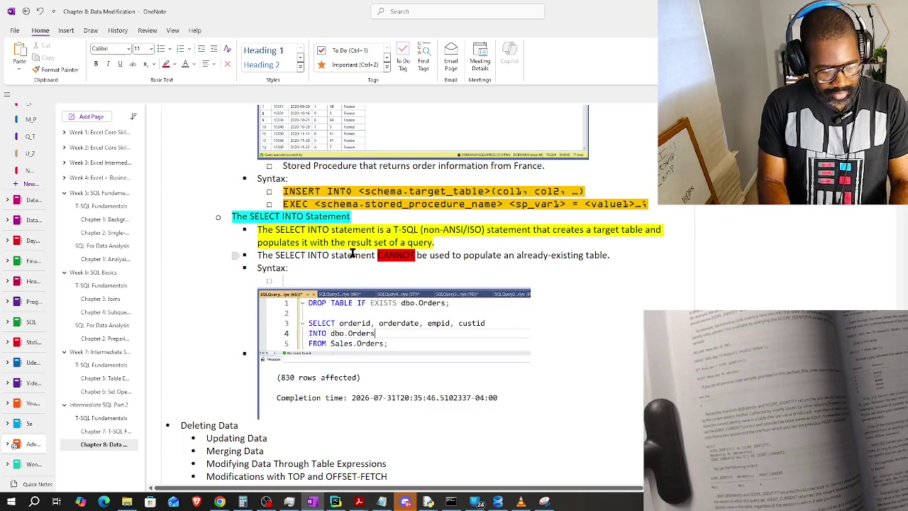
text(SELECT)
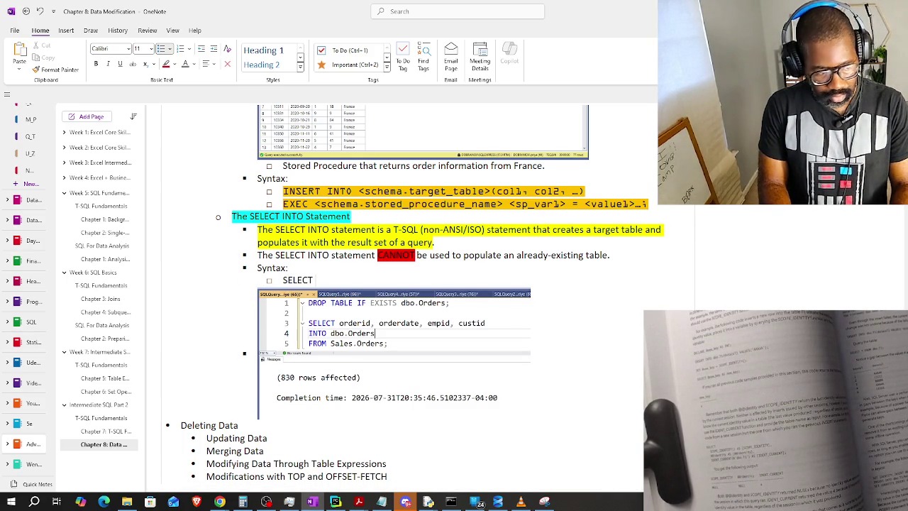
text(1, col2, col3)
key(Return)
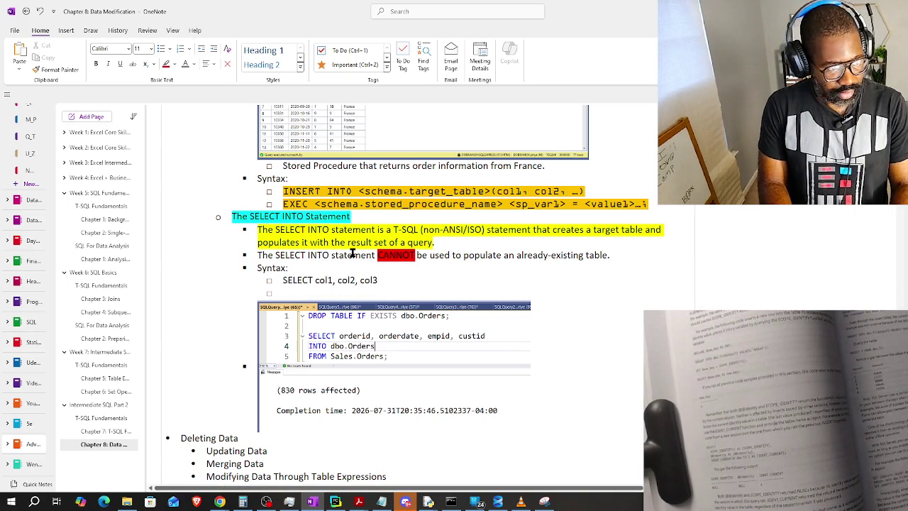
Add the 'INTO <schema.target_table>' line and begin 'FROM <schema', then show the desktop.
text(FROM <schema.)
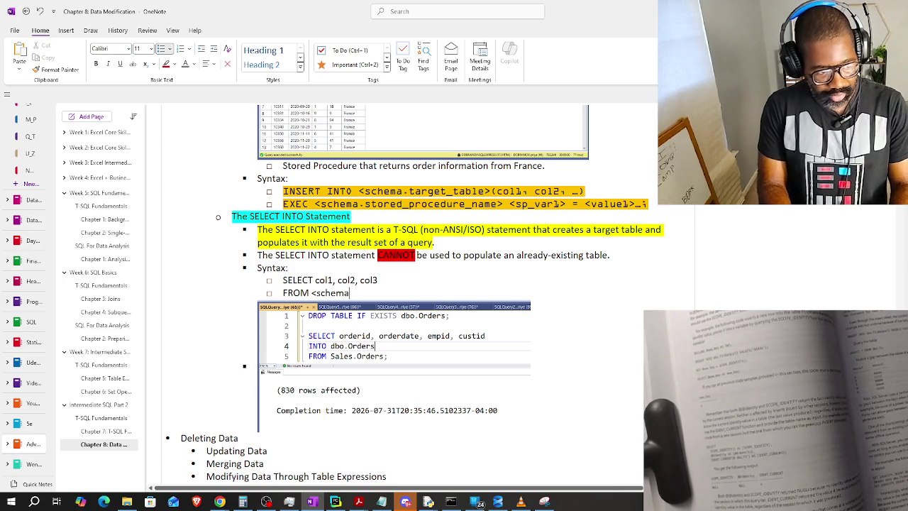
key(BackSpace)
key(BackSpace)
key(BackSpace)
key(BackSpace)
text(INT)
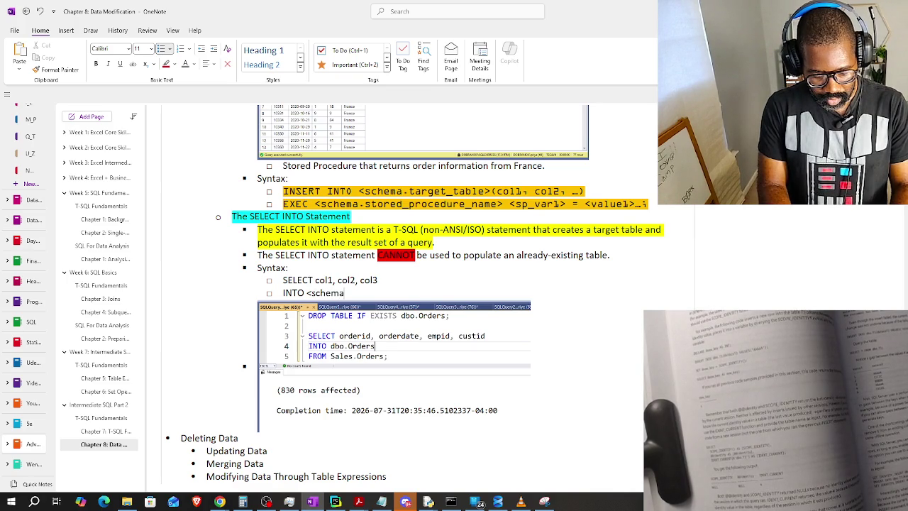
text(.)
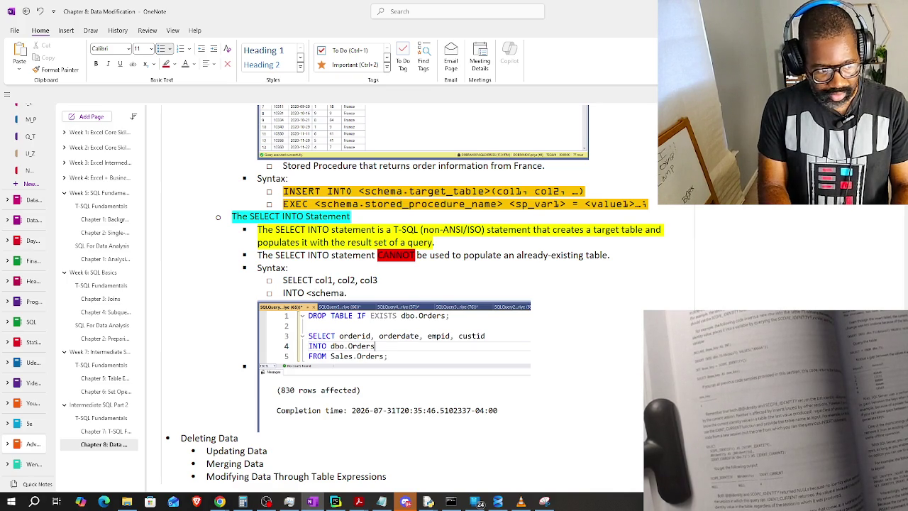
text(ta)
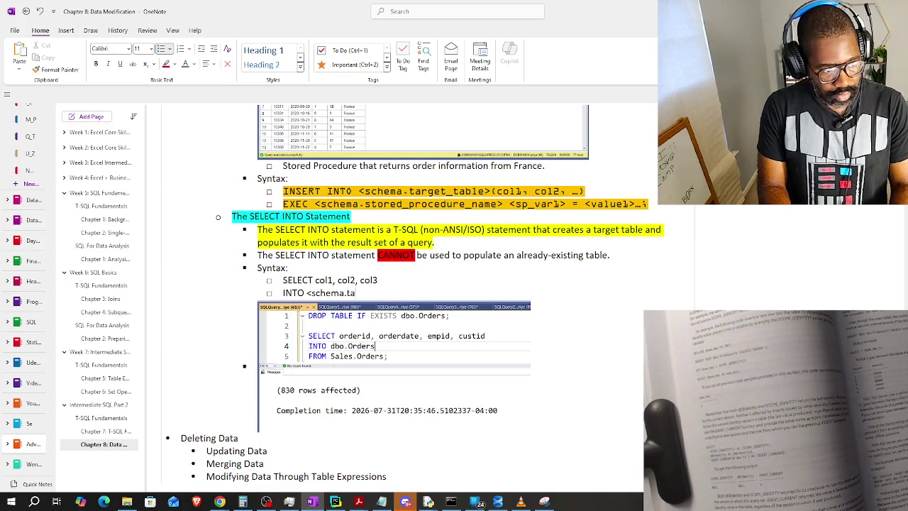
text(rget_table>)
key(Return)
text(FROM)
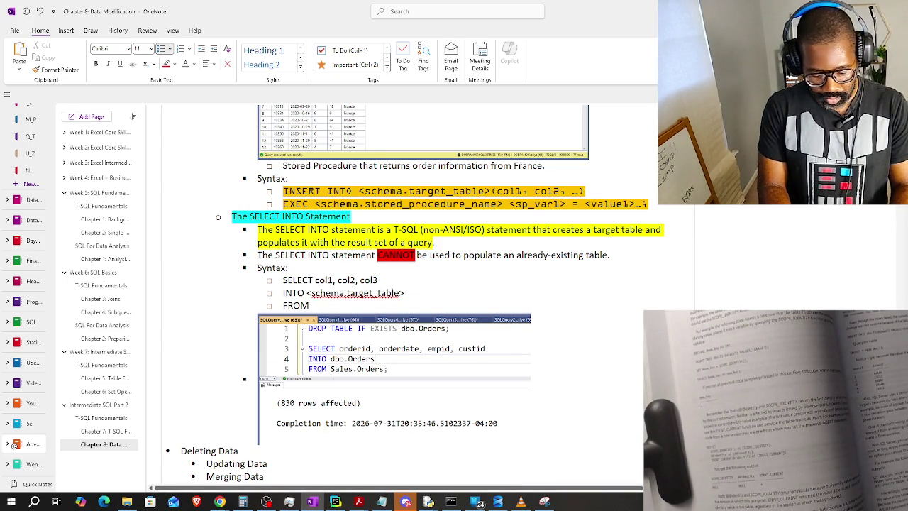
text( <schema)
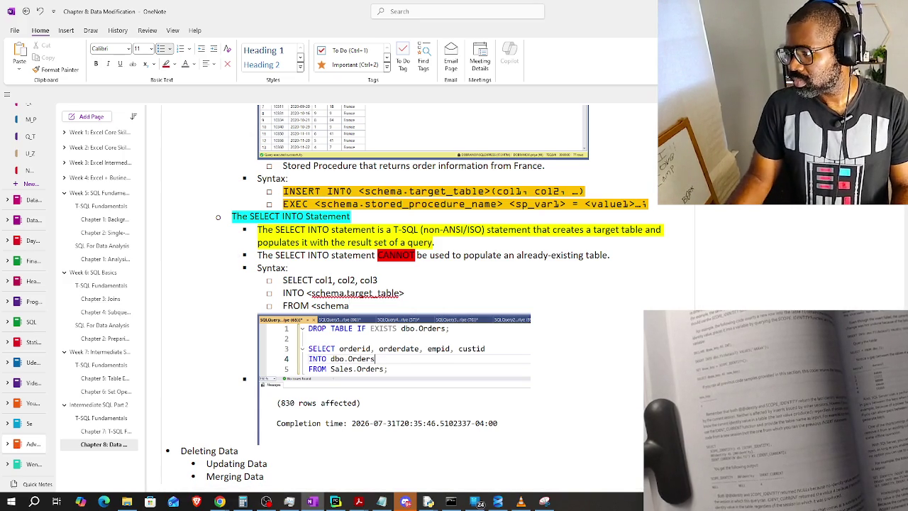
key(alt+Tab)
key(super+d)
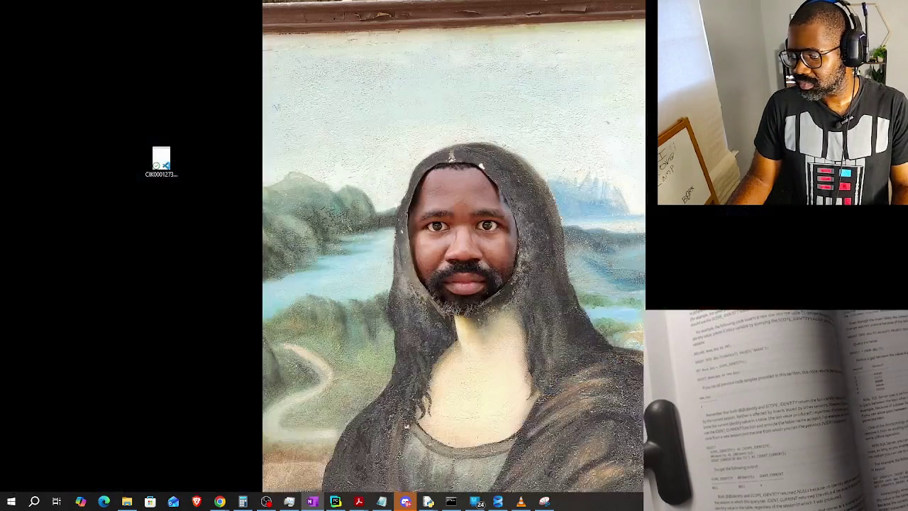
Restore the OneNote Chapter 8: Data Modification page to the front.
key(super+d)
text(FROM <schema)
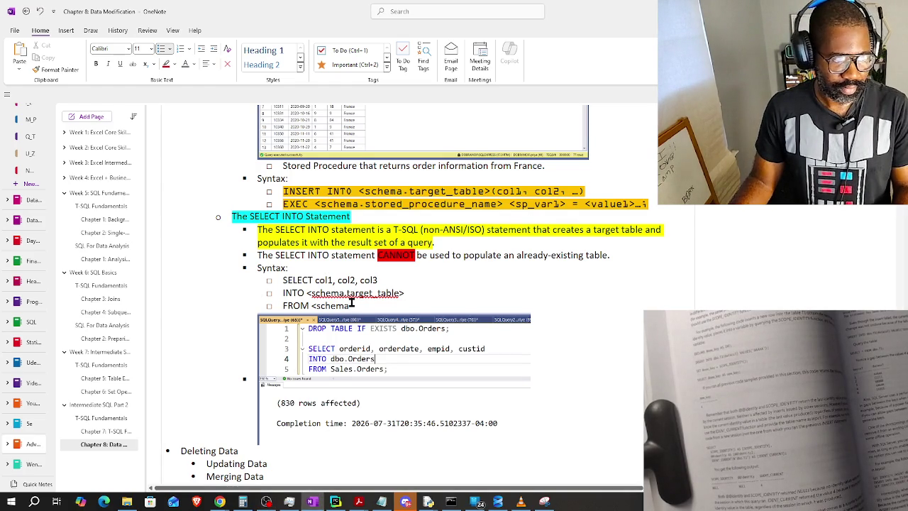
Complete the FROM line as 'FROM <schema.source_table>;'.
text(.source_tabl)
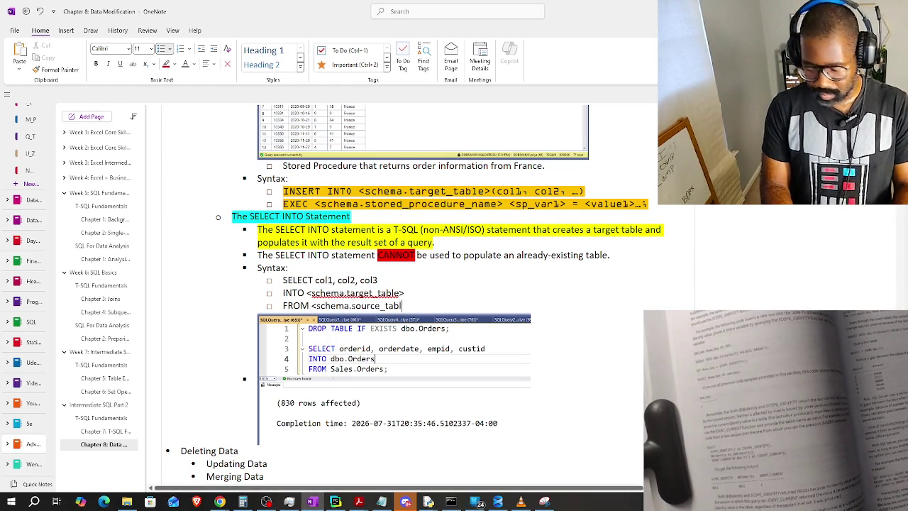
text(e)
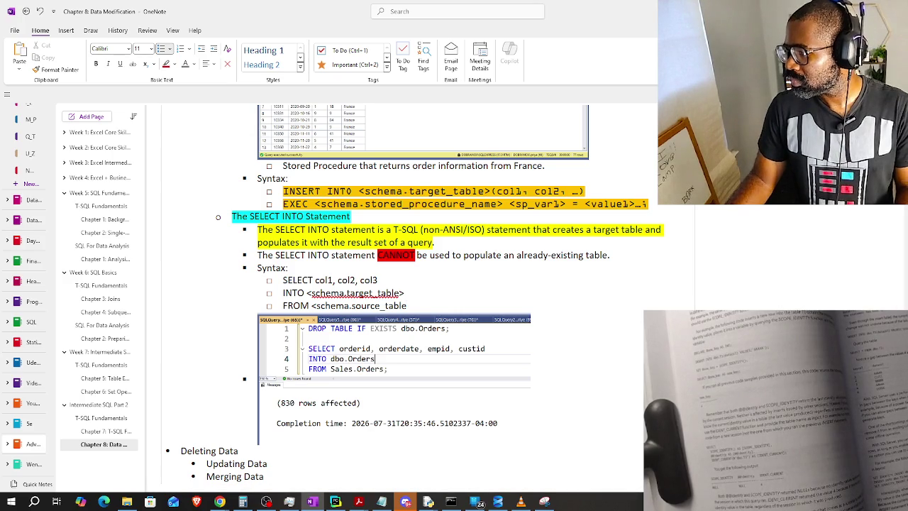
click(266, 501)
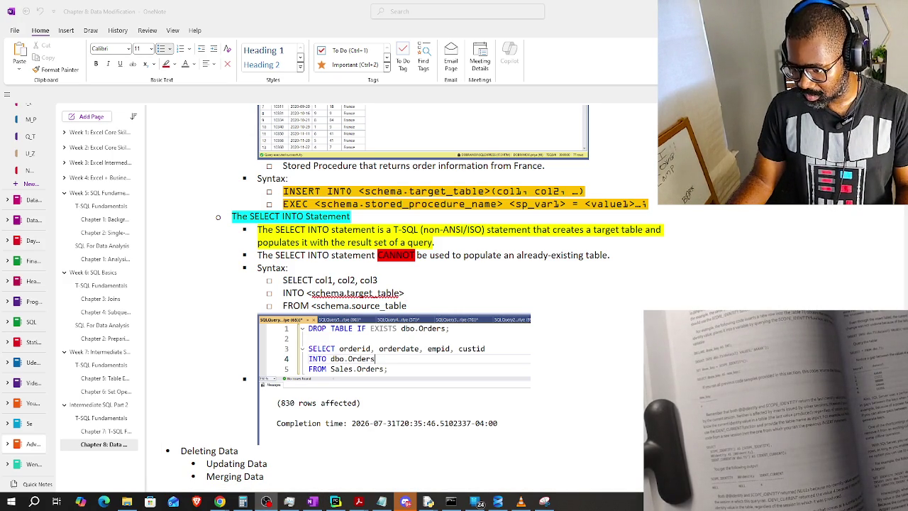
click(219, 501)
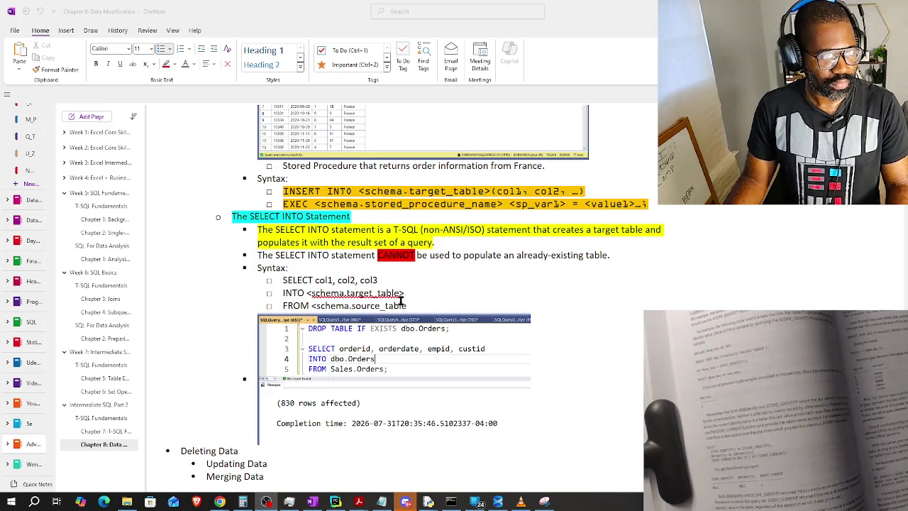
click(422, 312)
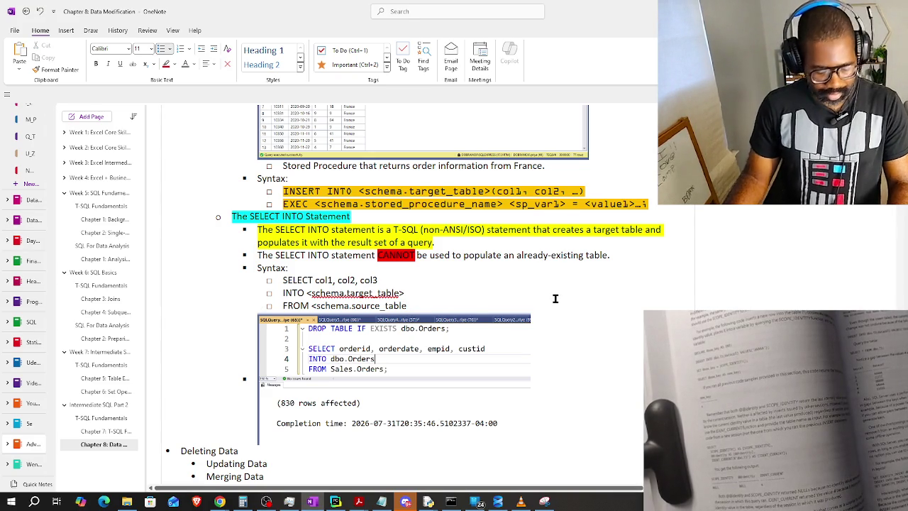
text(>)
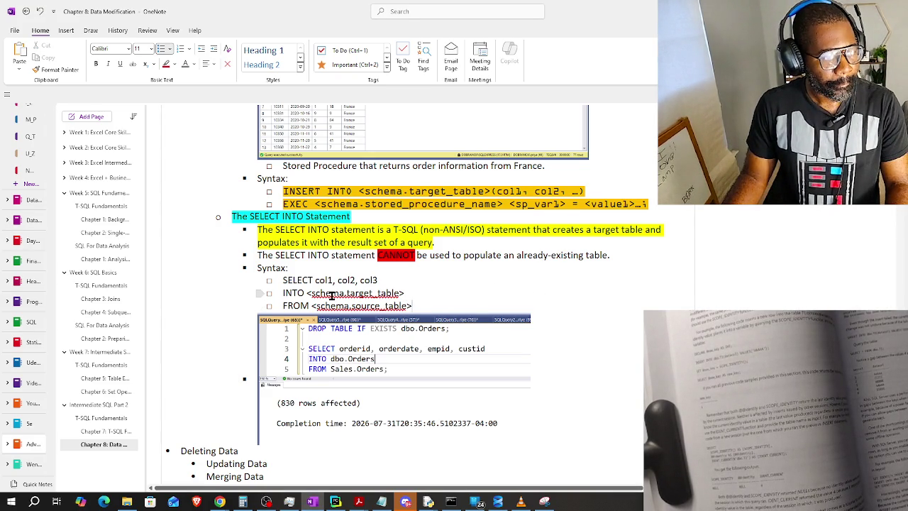
right_click(331, 295)
key(Escape)
text(;)
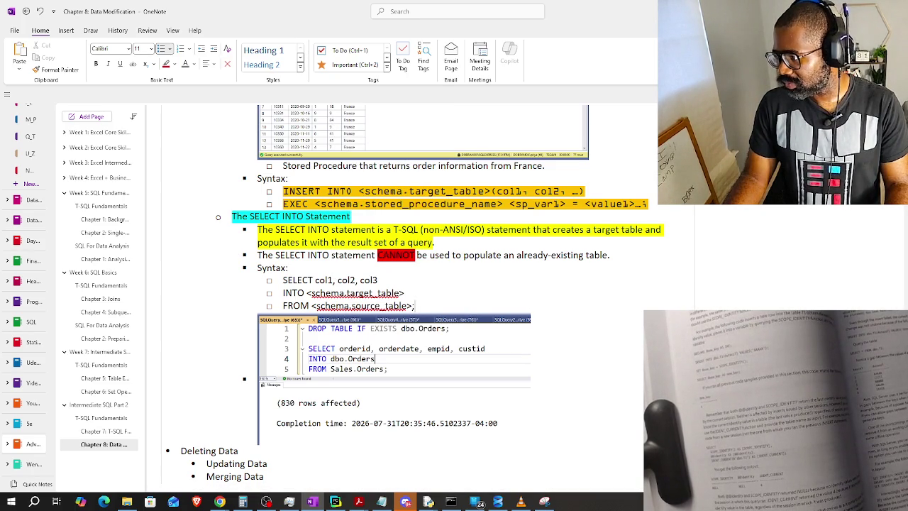
Ignore the spelling flags on schema.target_table and schema.source_table.
click(266, 502)
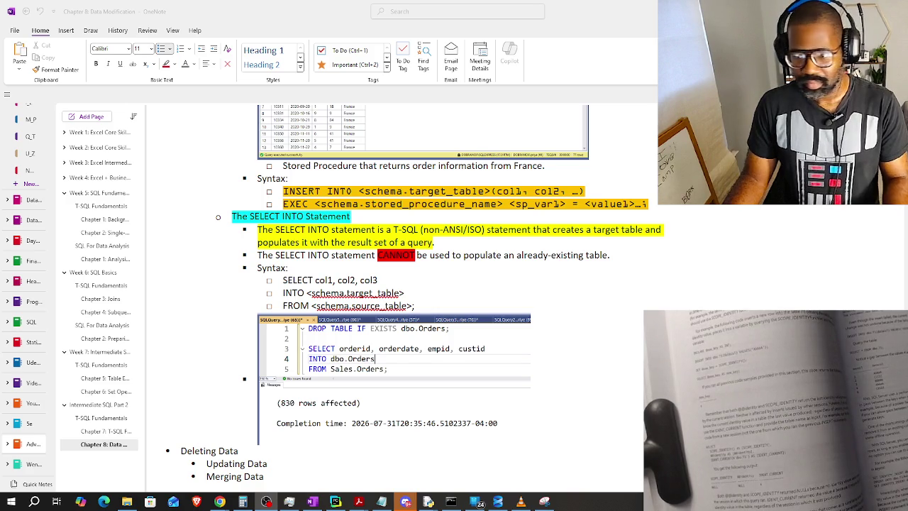
click(219, 502)
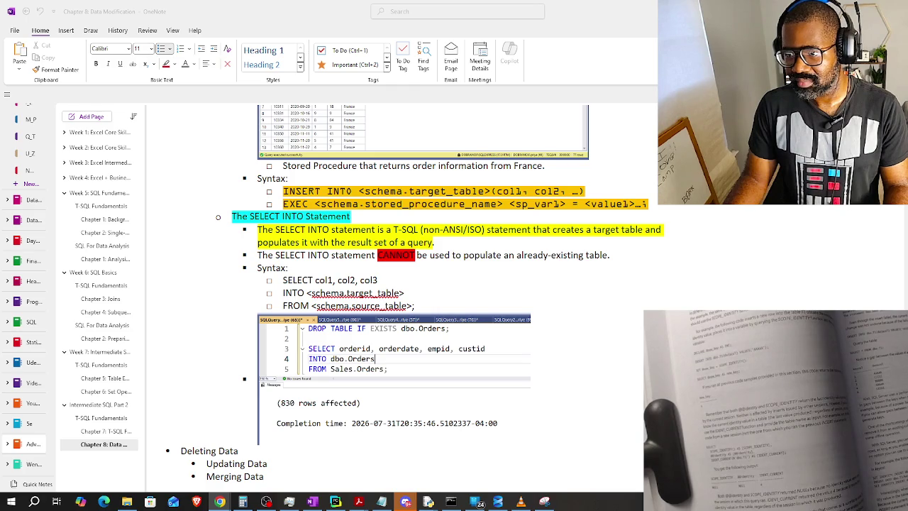
click(356, 292)
right_click(357, 293)
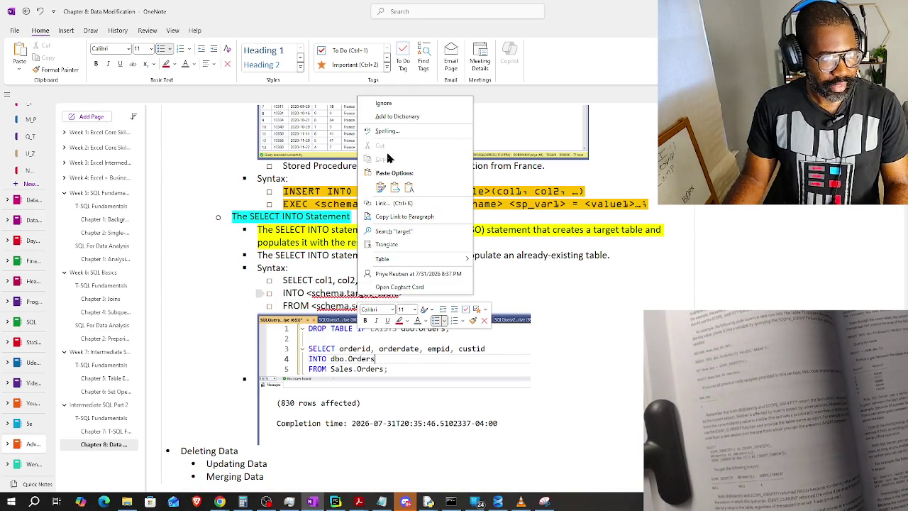
click(401, 116)
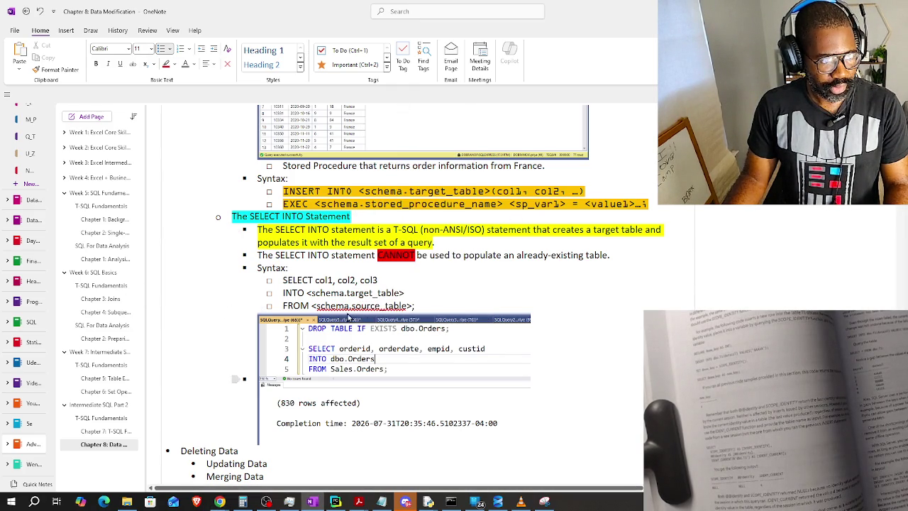
right_click(349, 305)
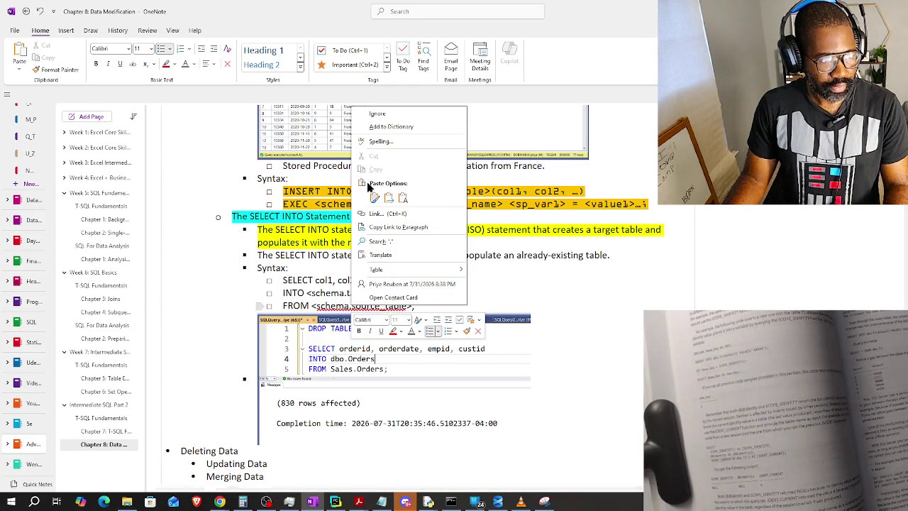
click(387, 115)
scroll(449, 146, down, 3)
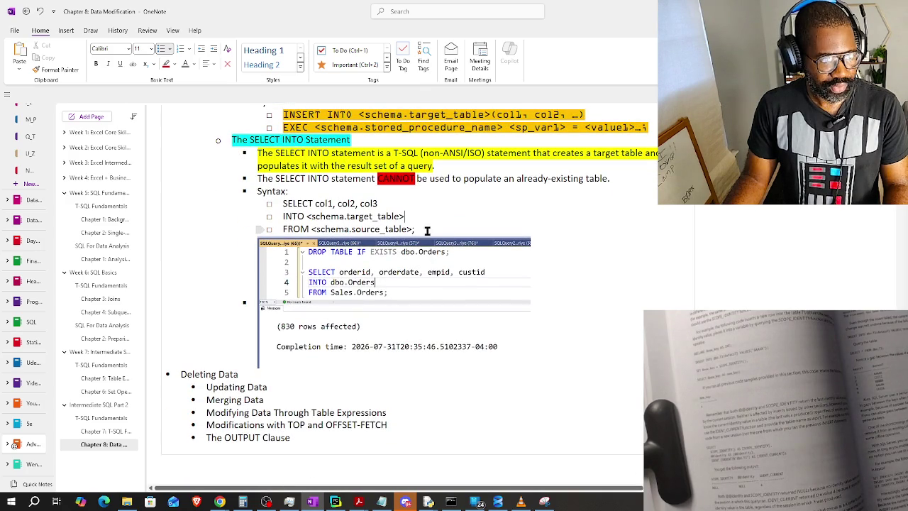
drag(415, 230, 282, 204)
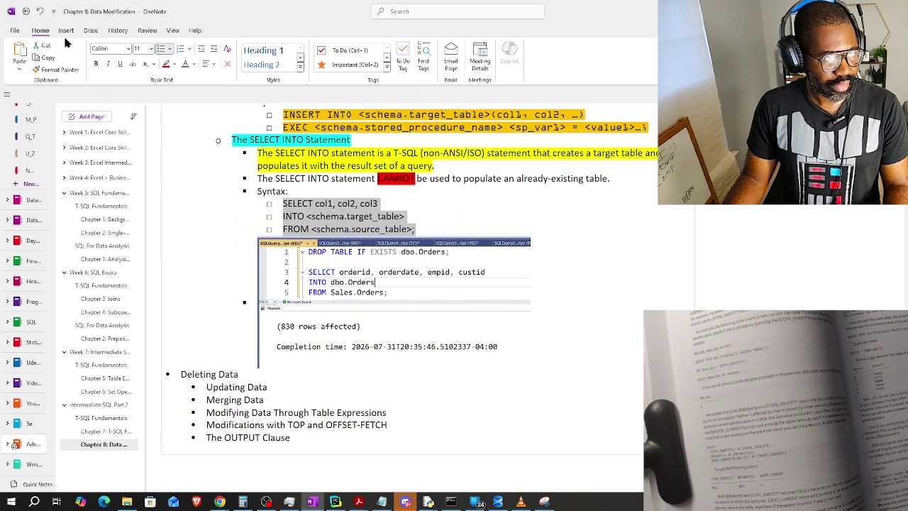
Give the SELECT, INTO and FROM lines OCR A Extended font and the syntax highlight colour.
click(129, 48)
click(129, 75)
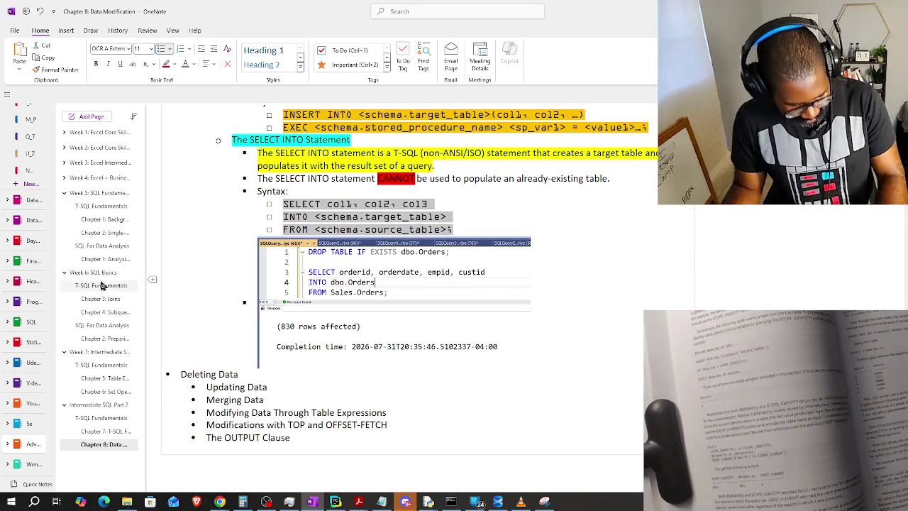
click(173, 64)
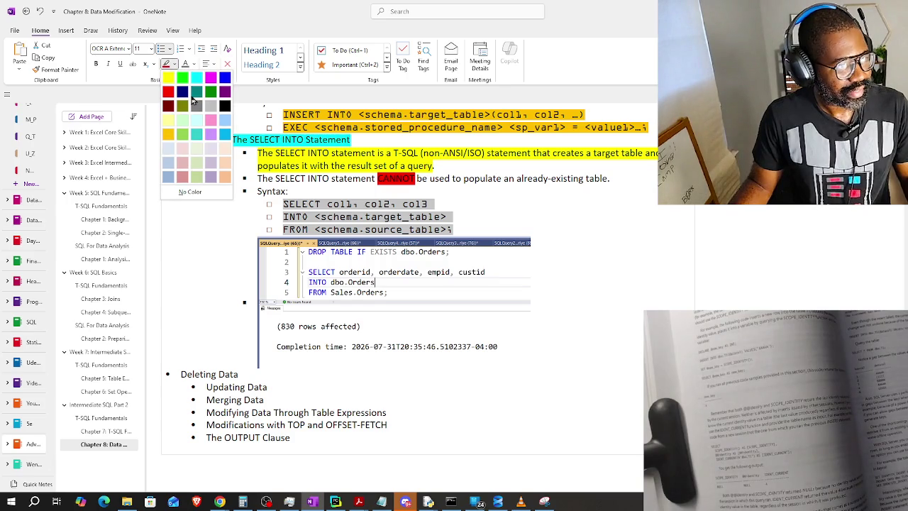
click(170, 132)
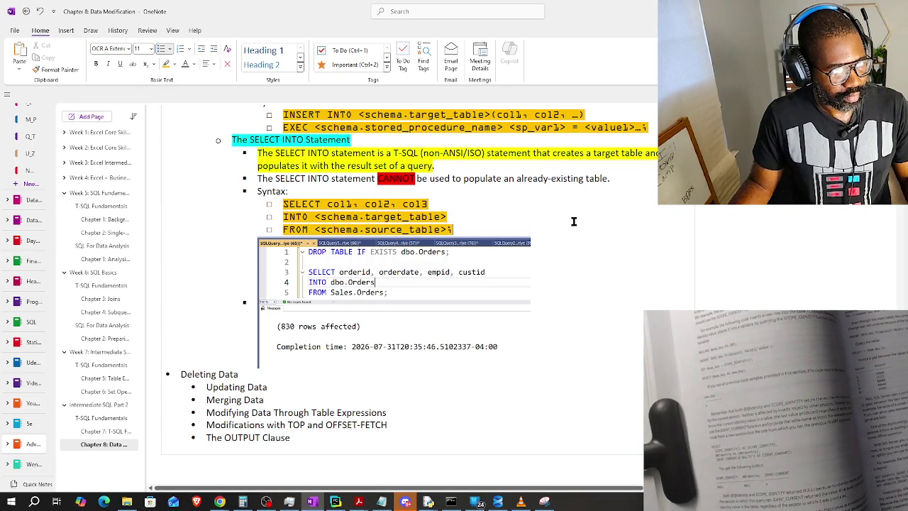
scroll(286, 264, down, 2)
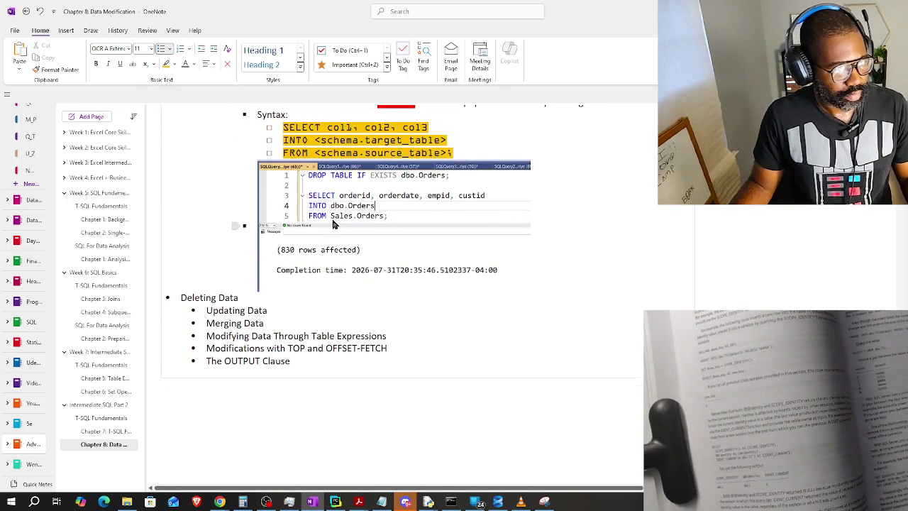
scroll(312, 212, up, 2)
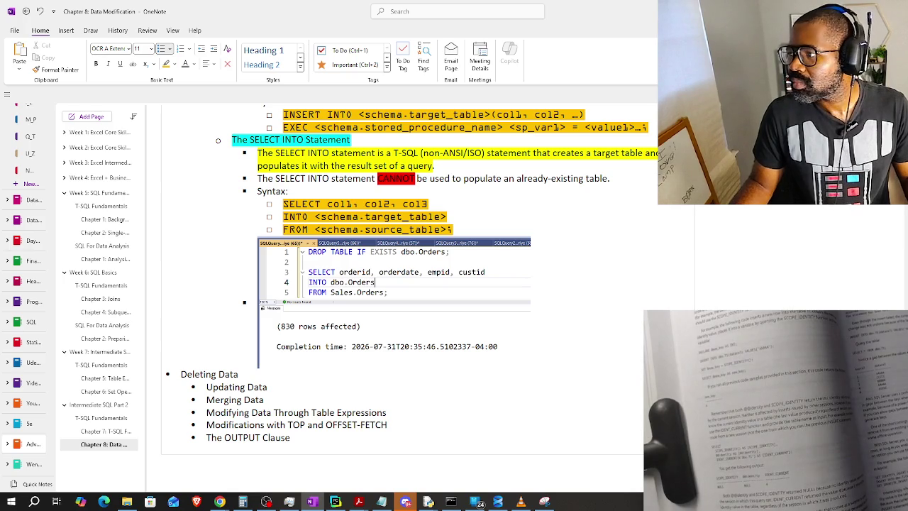
key(alt+Tab)
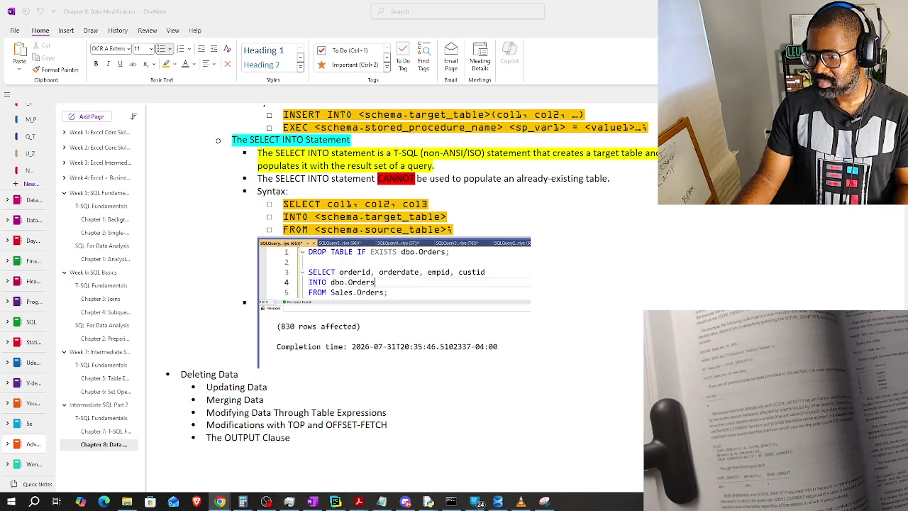
Add an indented bullet: the SELECT INTO target table inherits the source columns' characteristics.
click(522, 331)
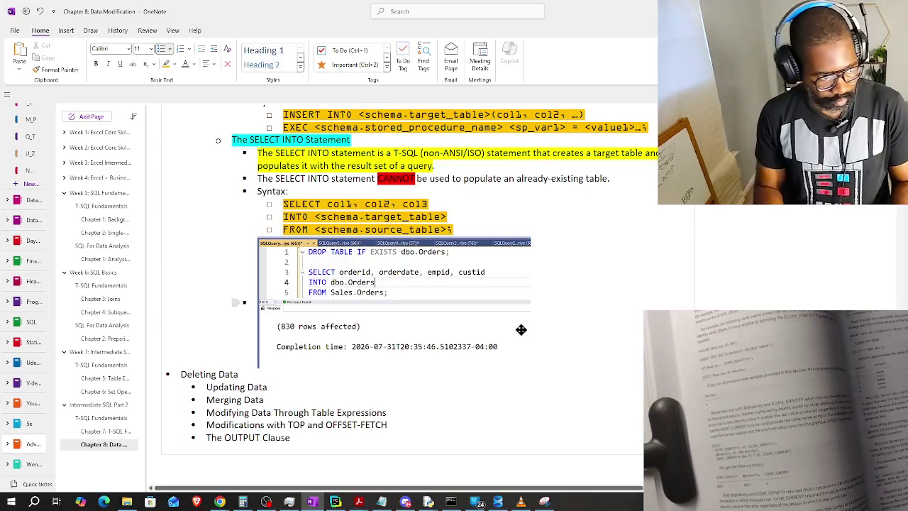
key(Return)
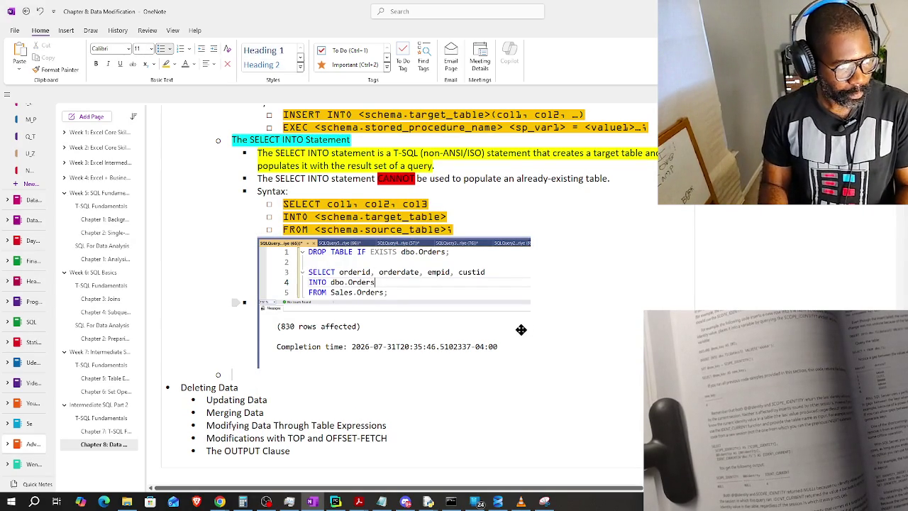
key(Tab)
text(The target table that gets crea)
key(BackSpace)
key(BackSpace)
text(ed in an SELECT IN)
key(BackSpace)
key(BackSpace)
text(INTO statement inherits the )
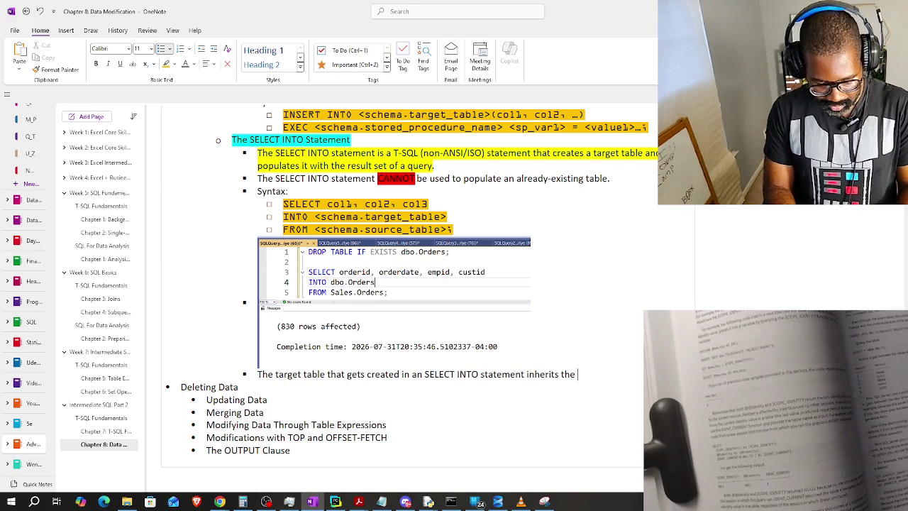
text(characteristics o)
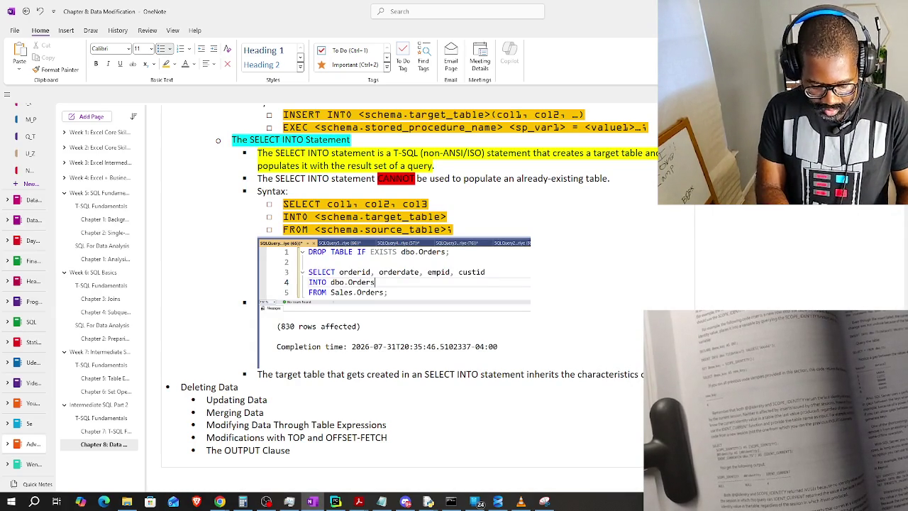
text(f the columns fo)
key(BackSpace)
text(rom the source table.)
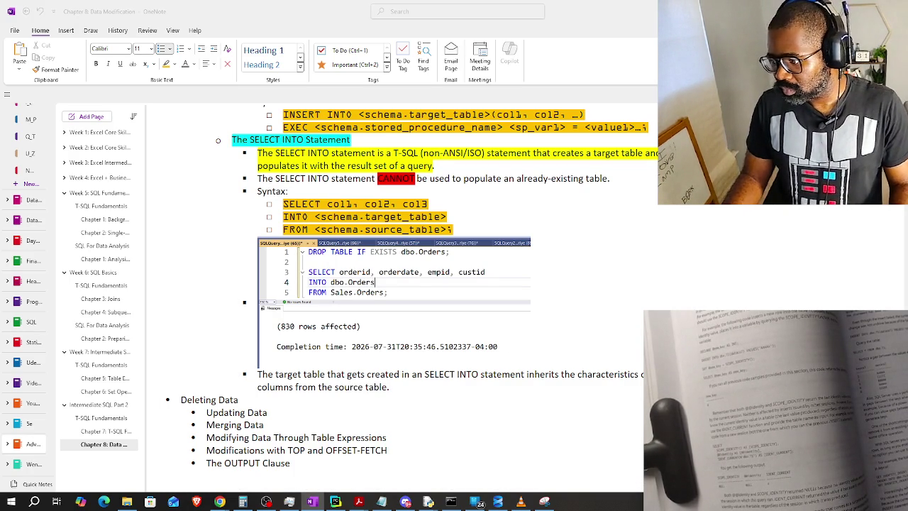
Replace 'characteristics' with 'base structure' and start a new indented bullet.
key(alt+Tab)
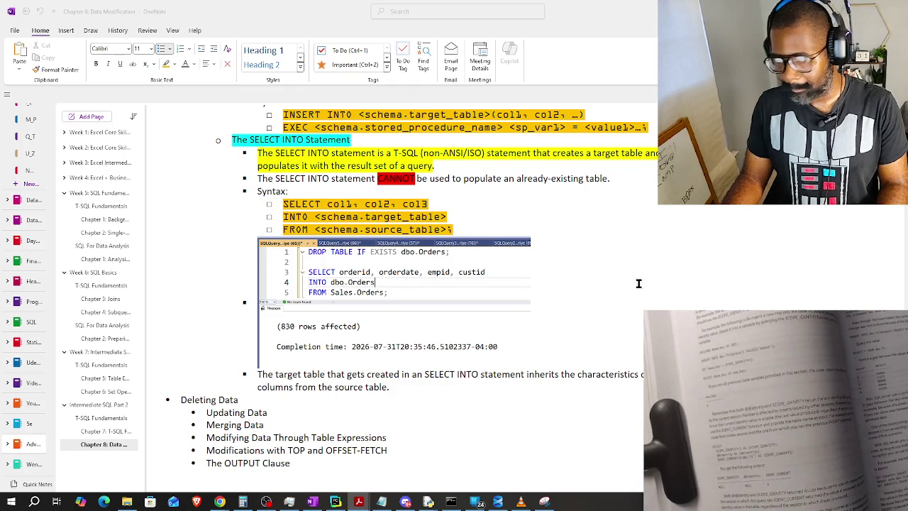
double_click(602, 375)
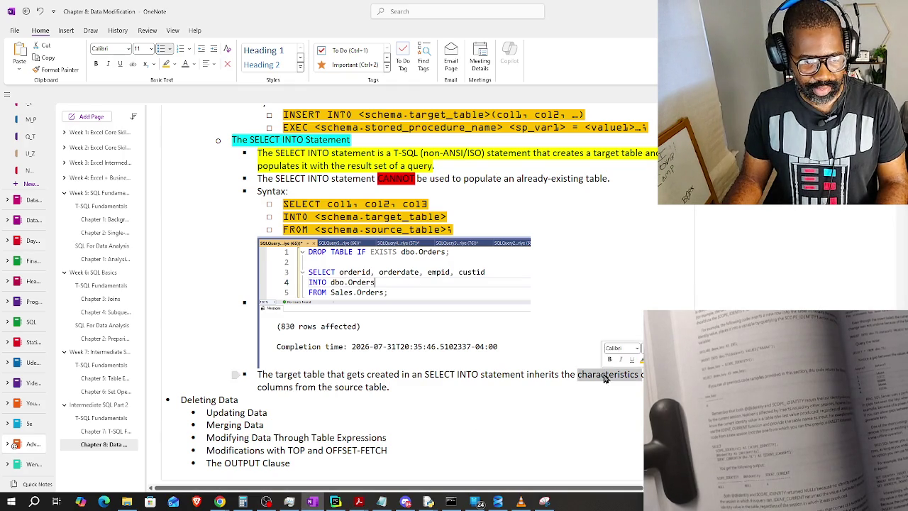
text(base structuree)
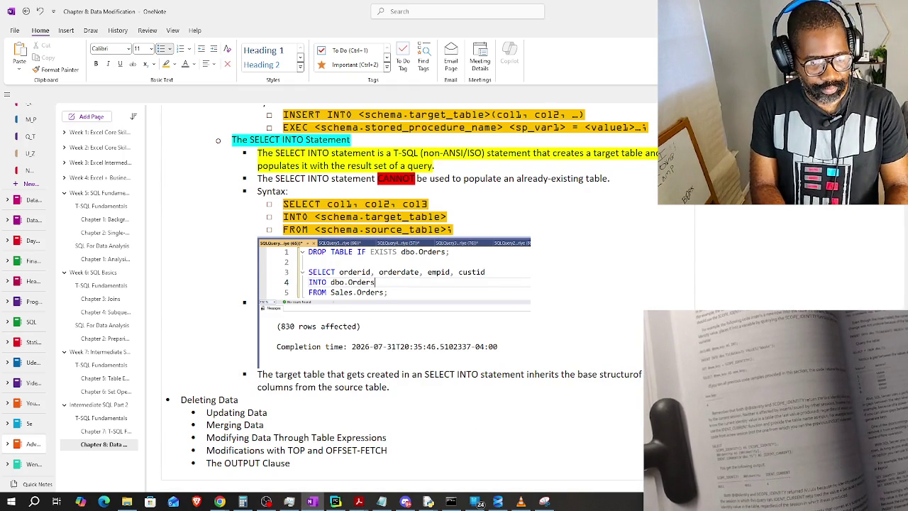
key(Return)
key(Tab)
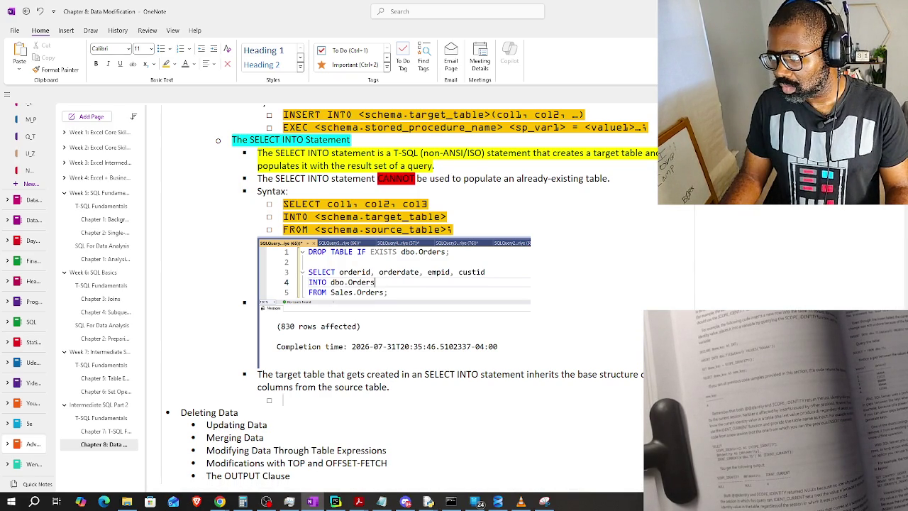
key(alt+Tab)
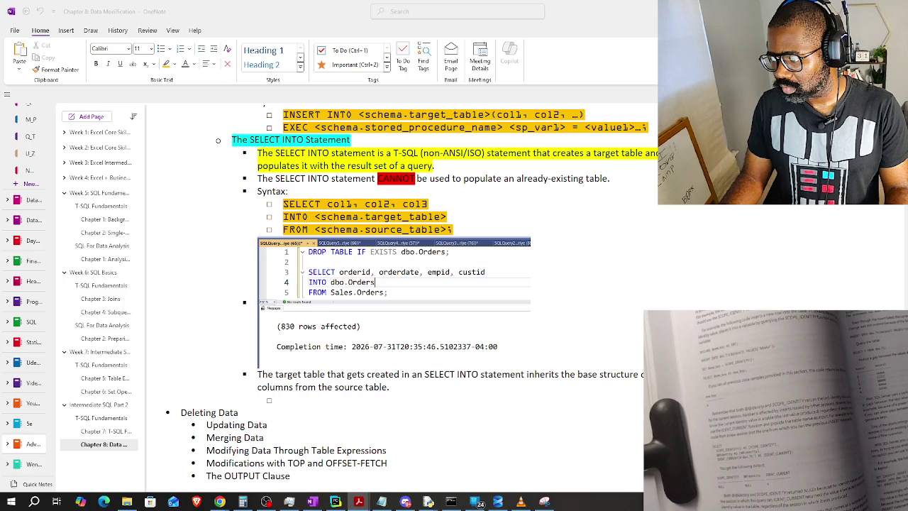
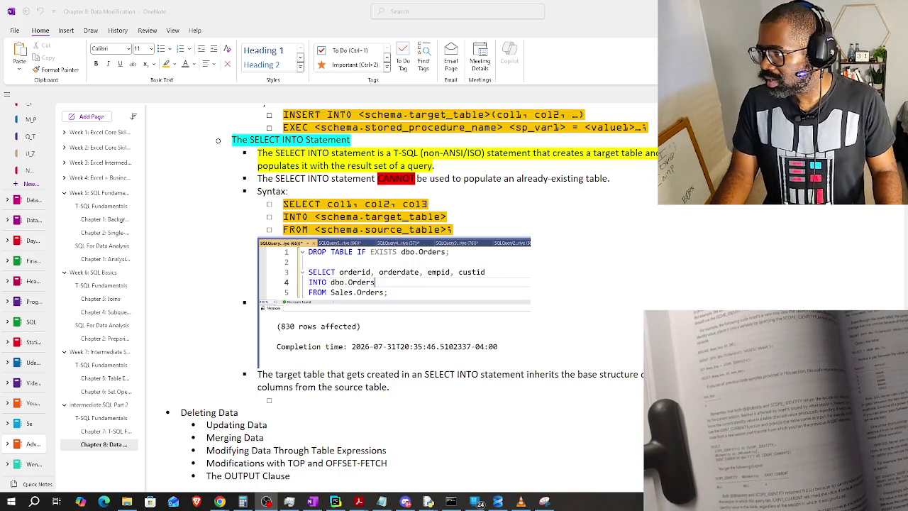
Paste a sub-point under the SELECT INTO bullet on which column attributes the new table inherits.
scroll(388, 330, up, 5)
scroll(389, 329, up, 5)
scroll(376, 298, up, 5)
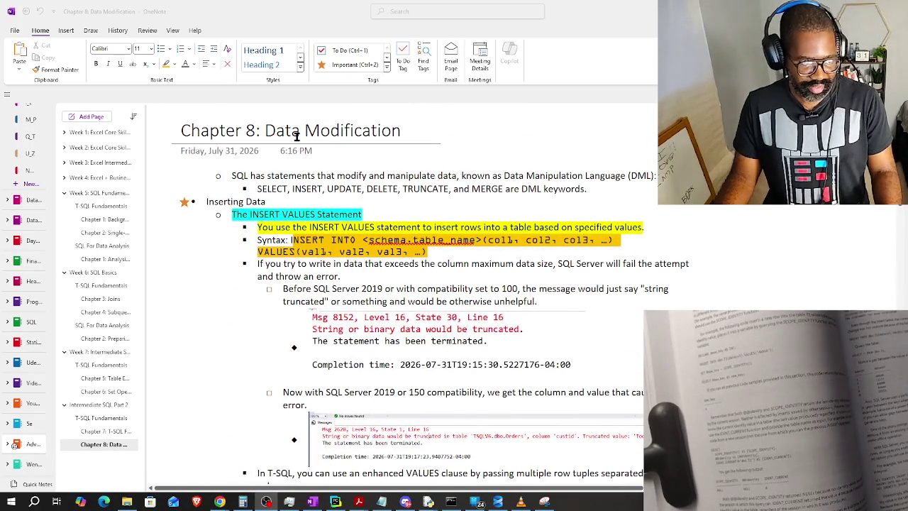
scroll(296, 136, down, 5)
scroll(294, 160, down, 5)
scroll(294, 160, down, 5)
scroll(293, 160, down, 3)
scroll(292, 160, down, 1)
scroll(291, 161, down, 1)
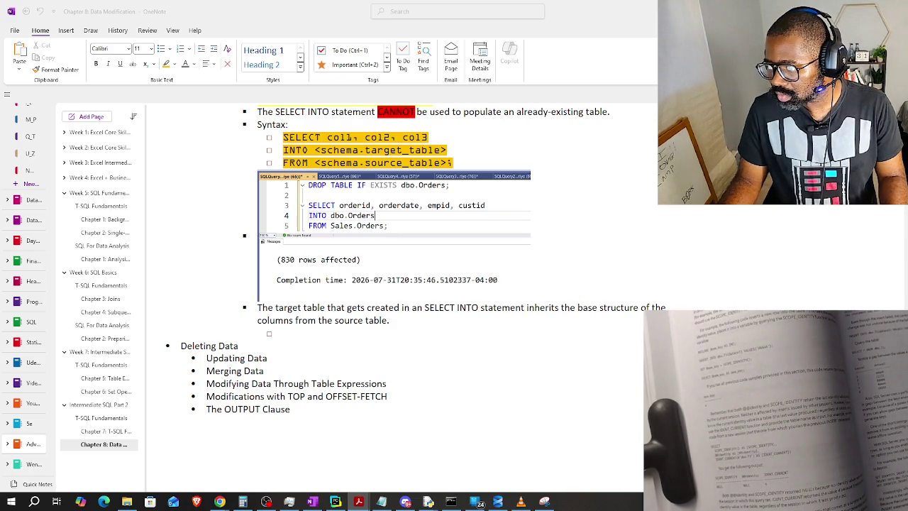
click(391, 315)
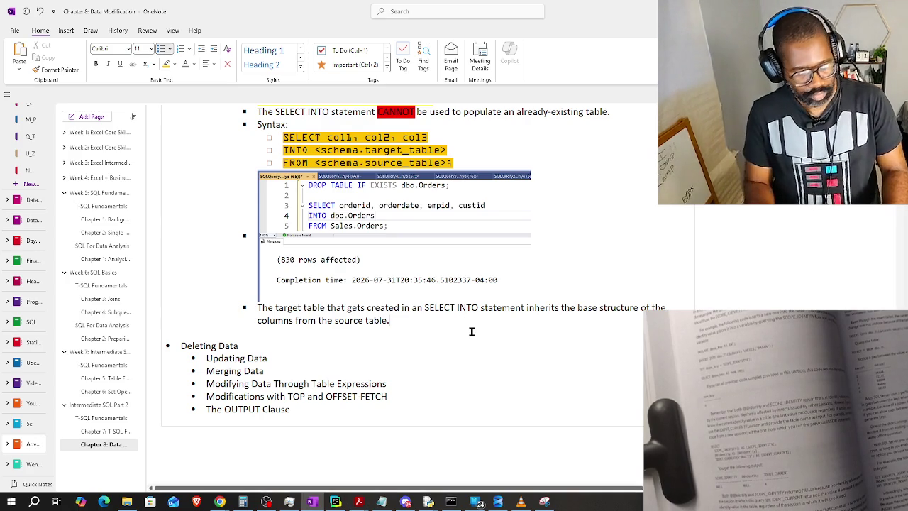
key(Return)
text((such as column names, types, nullability, and identity property))
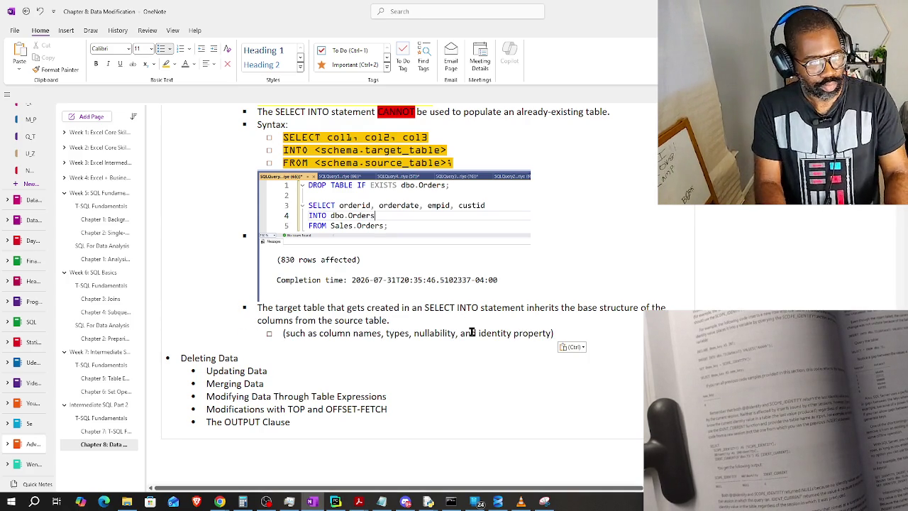
key(ctrl+z)
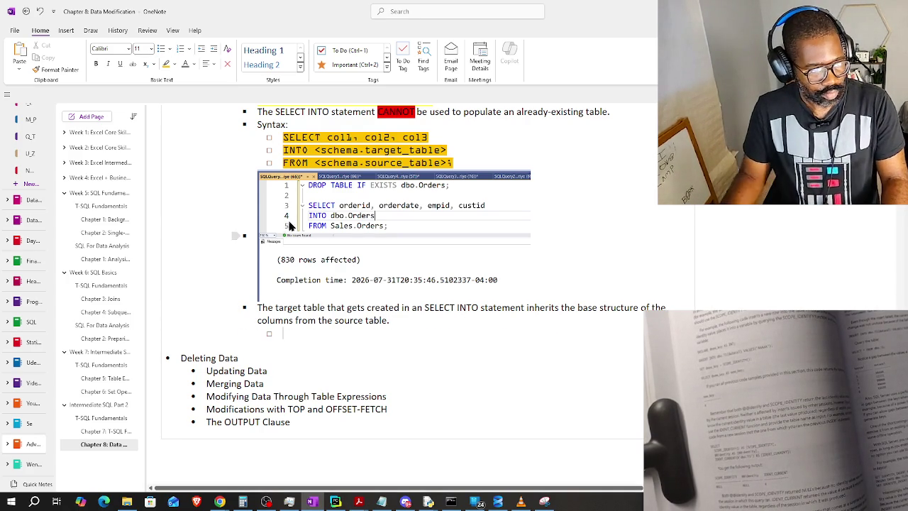
right_click(299, 336)
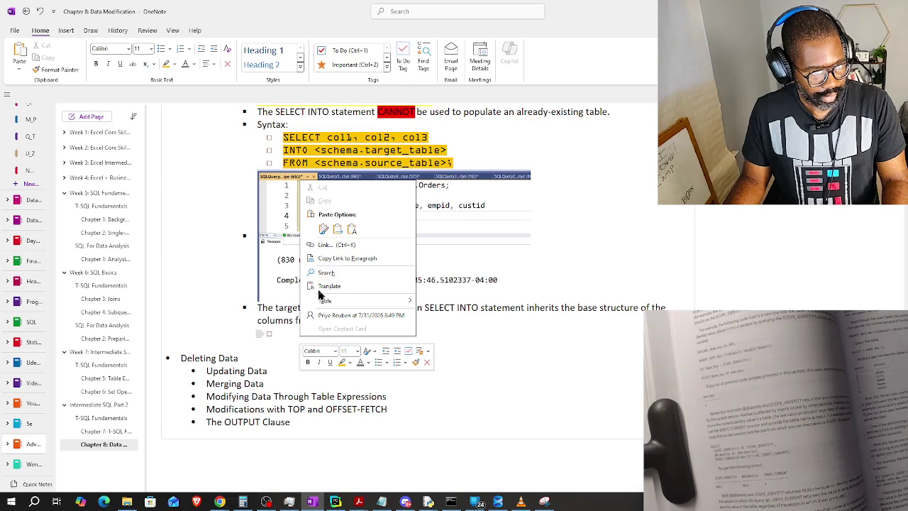
click(349, 227)
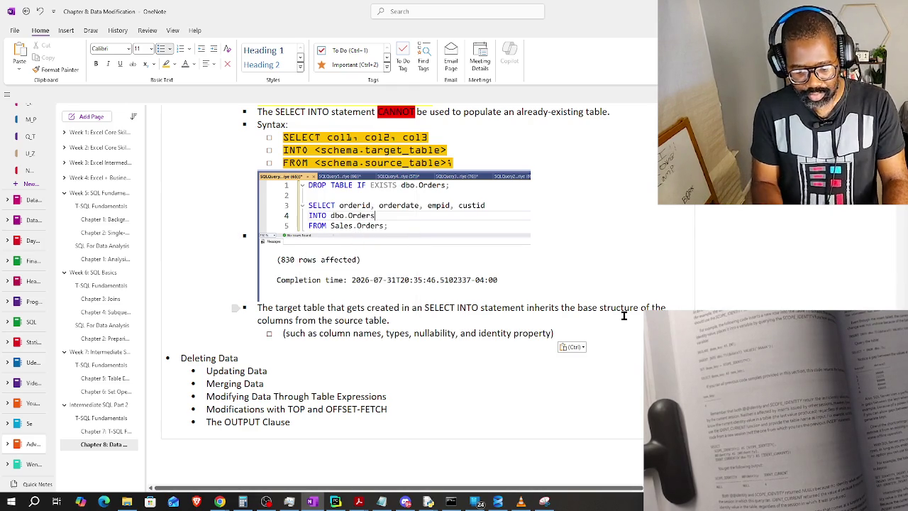
text(.)
Add a top-level bullet with the pasted sentence on what SELECT INTO does not copy.
key(Return)
key(shift+Tab)
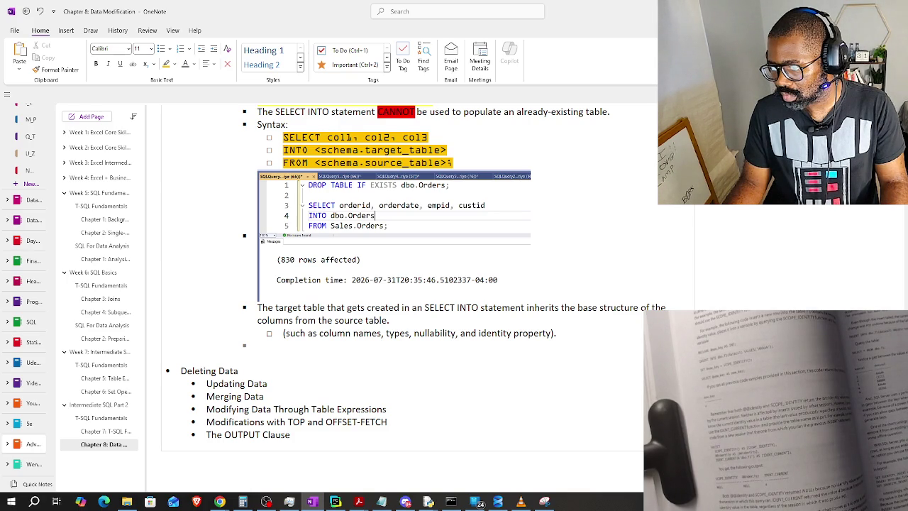
key(alt+Tab)
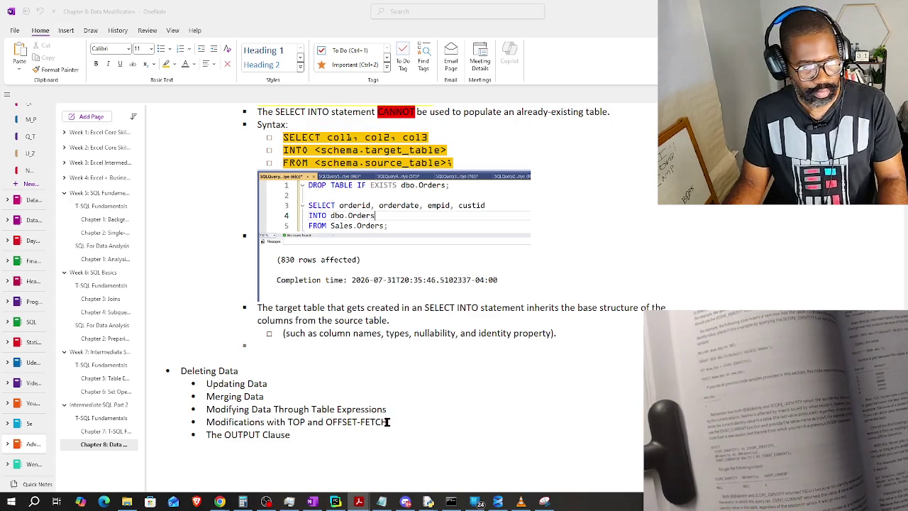
click(264, 346)
right_click(264, 345)
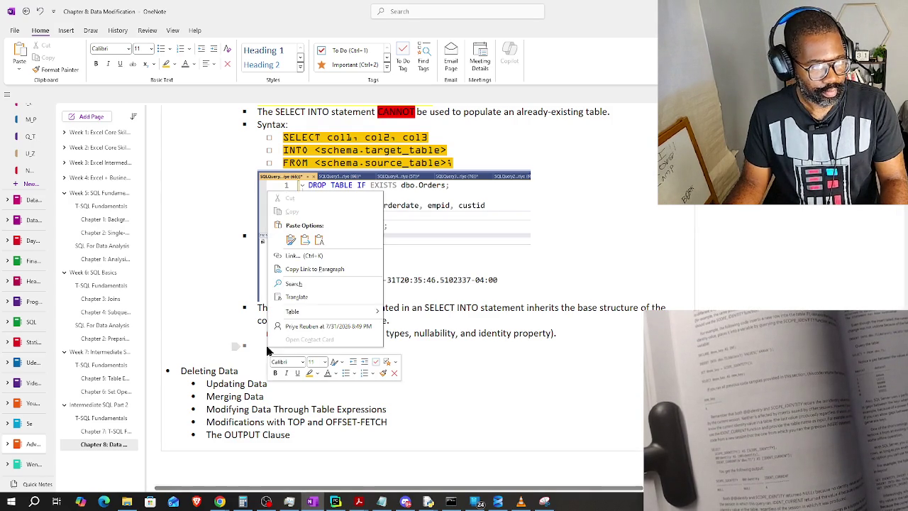
click(319, 239)
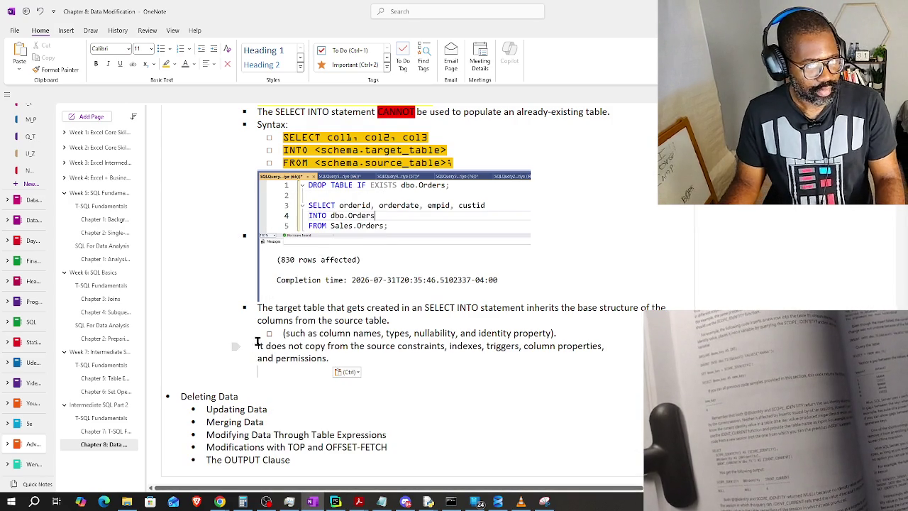
key(ctrl+period)
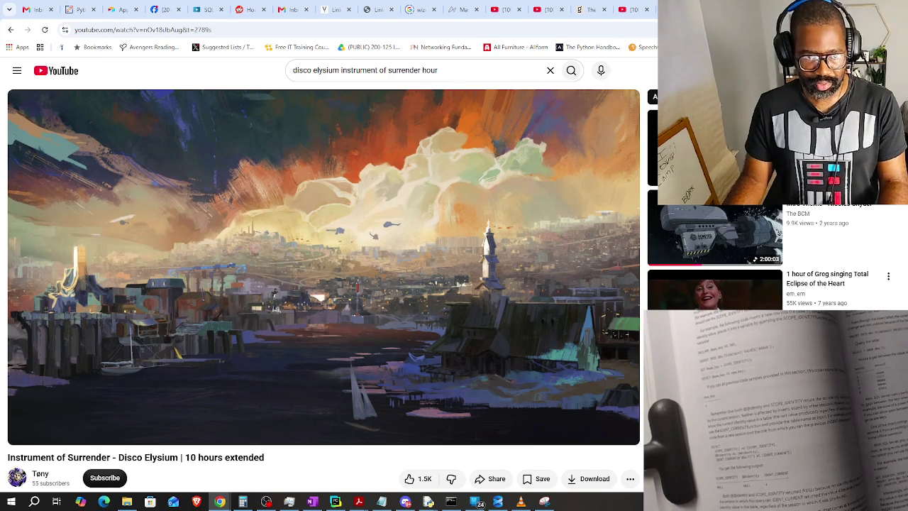
Search Google for 'how does SQL look like in other languages', then return to OneNote.
key(ctrl+t)
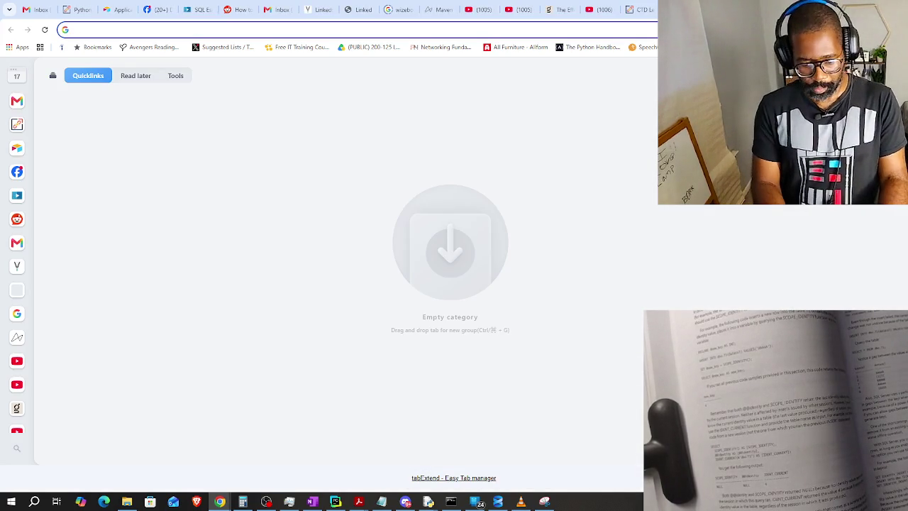
text(how does )
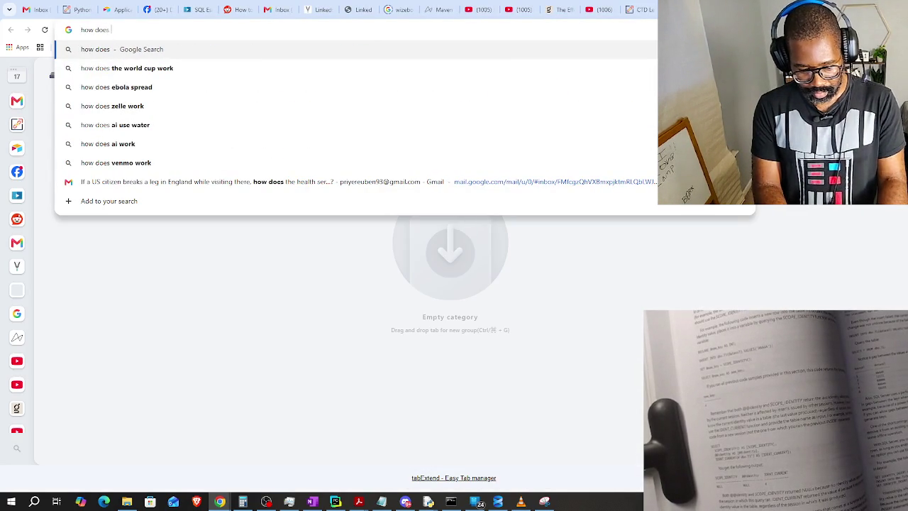
text(SQL look like in other languages)
key(Return)
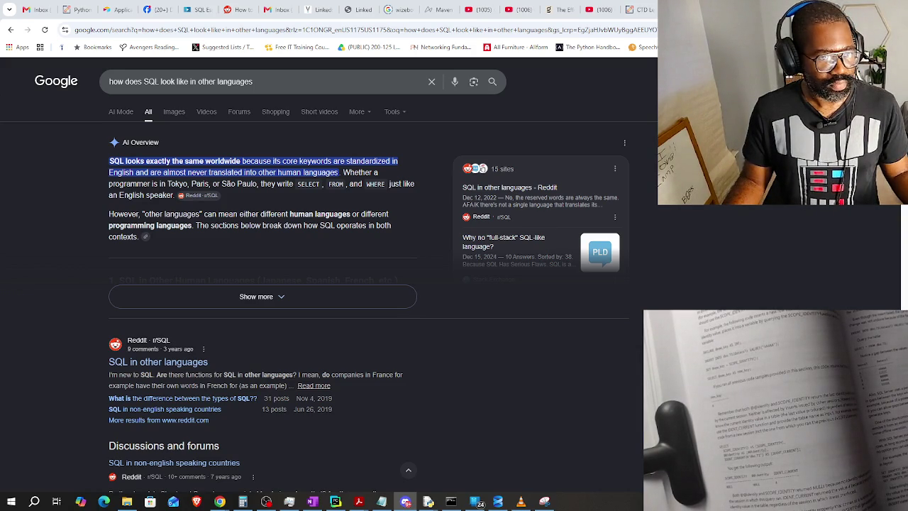
key(alt+Tab)
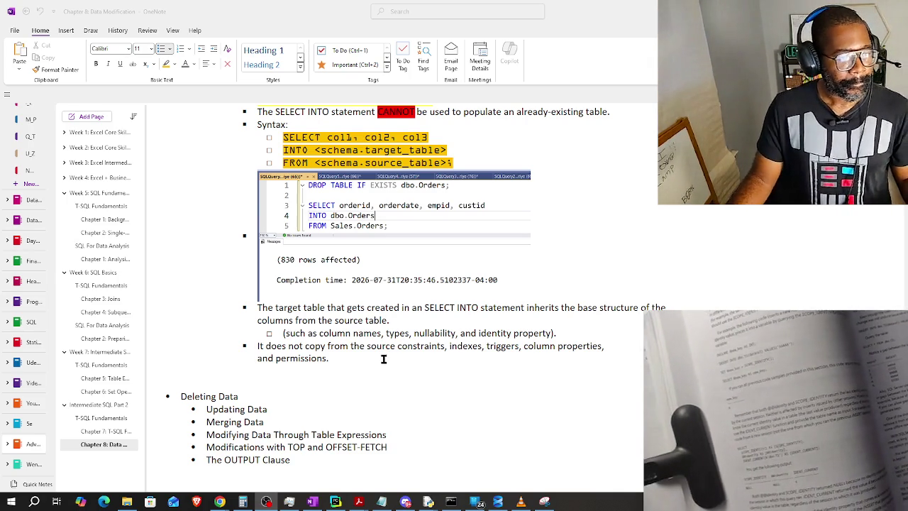
Switch between OneNote and Chrome without editing, ending on the Google SQL results.
click(388, 360)
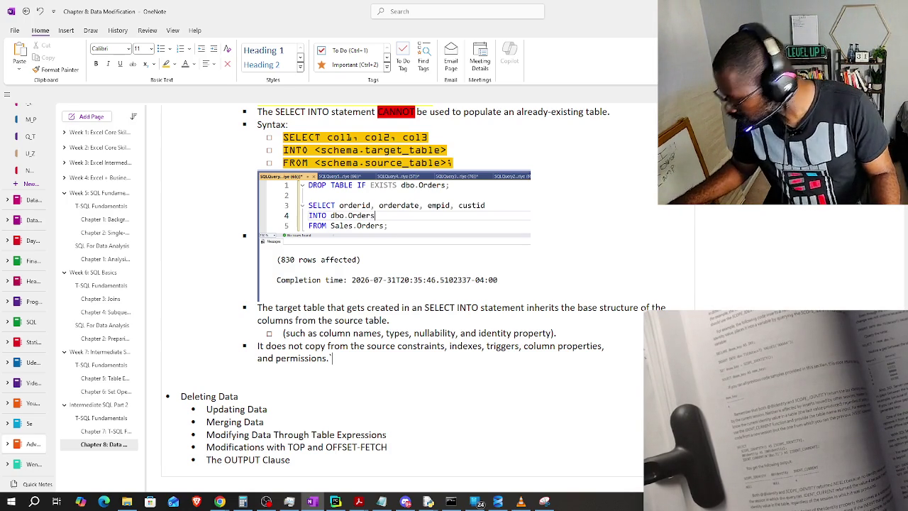
text(`)
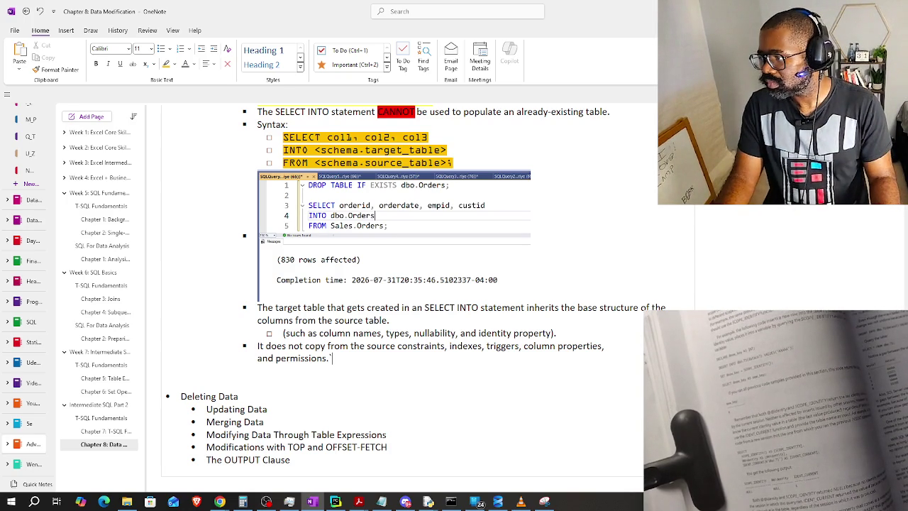
key(alt+Tab)
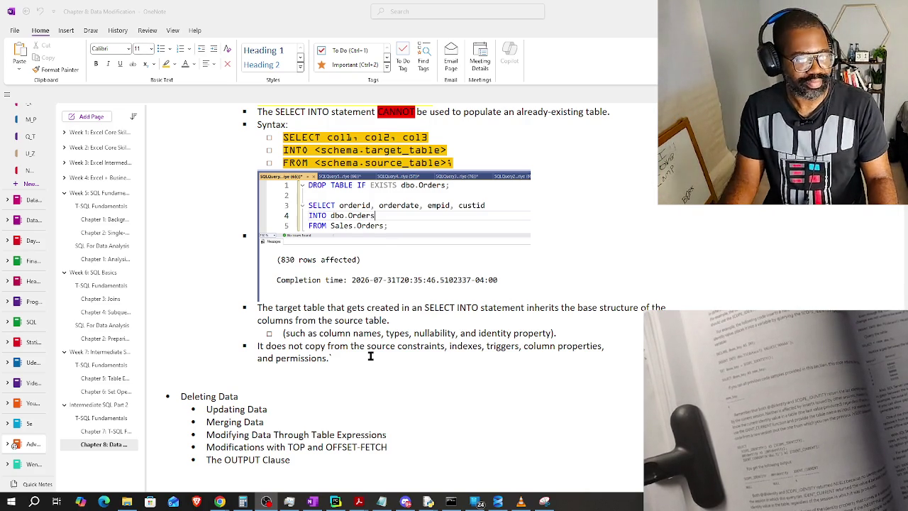
click(350, 362)
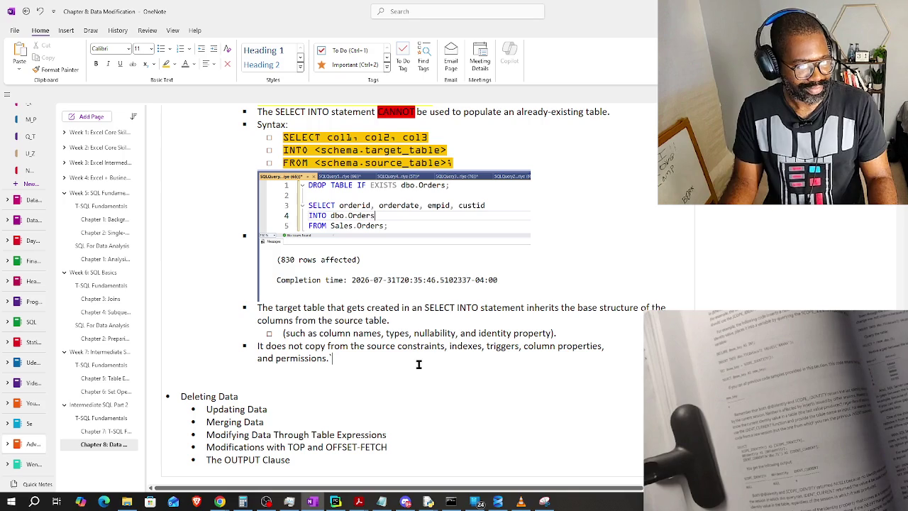
key(alt+Tab)
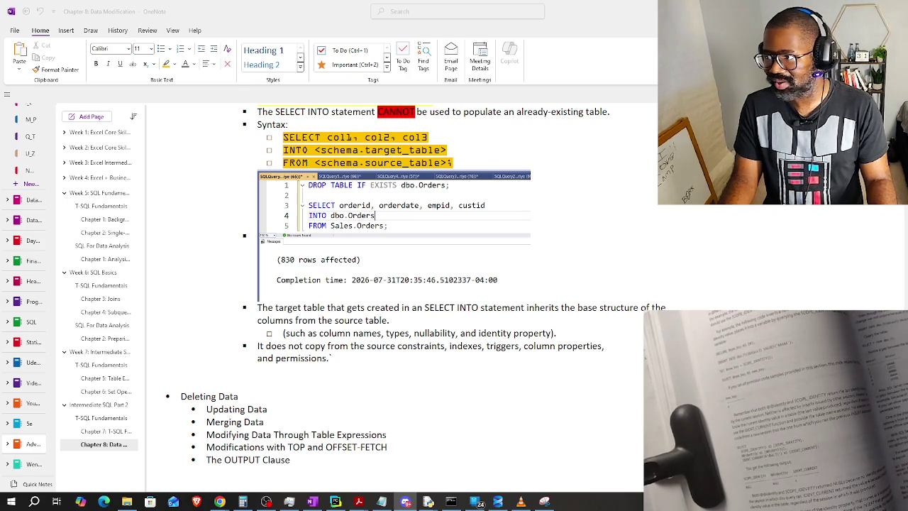
key(alt+Tab)
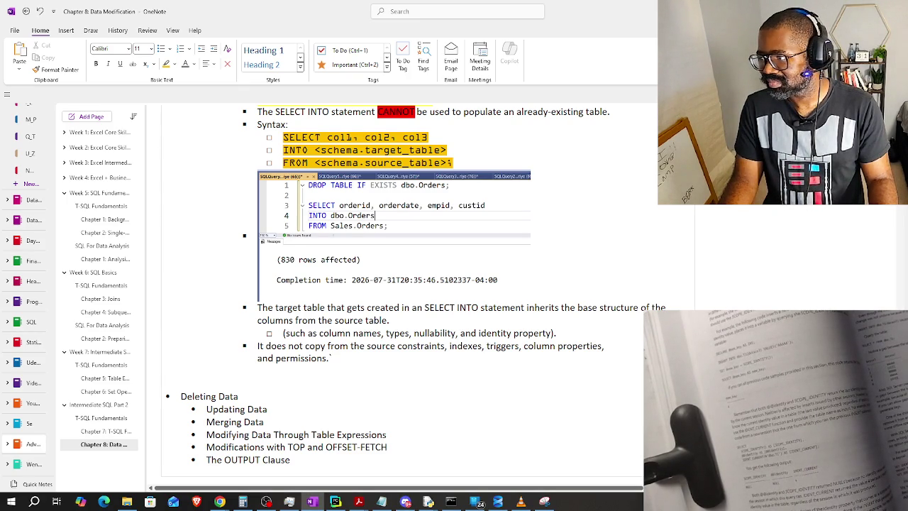
key(alt+Tab)
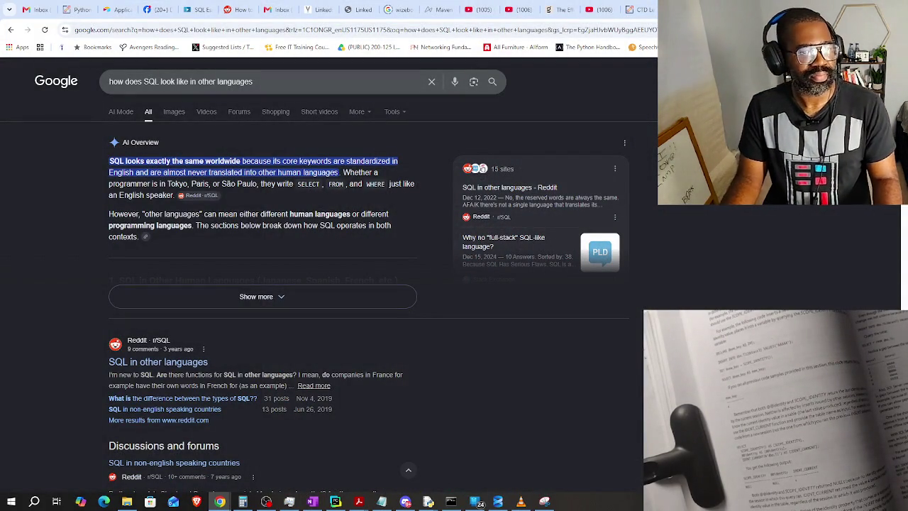
Search Google for 'how to make a discord', skim the results, then switch to Discord.
key(ctrl+t)
text(how to make a dis)
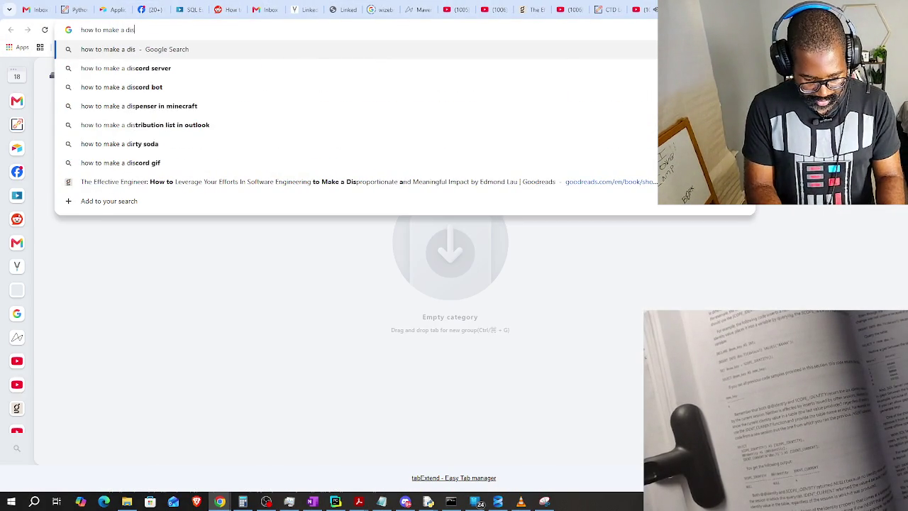
text(cord)
key(Return)
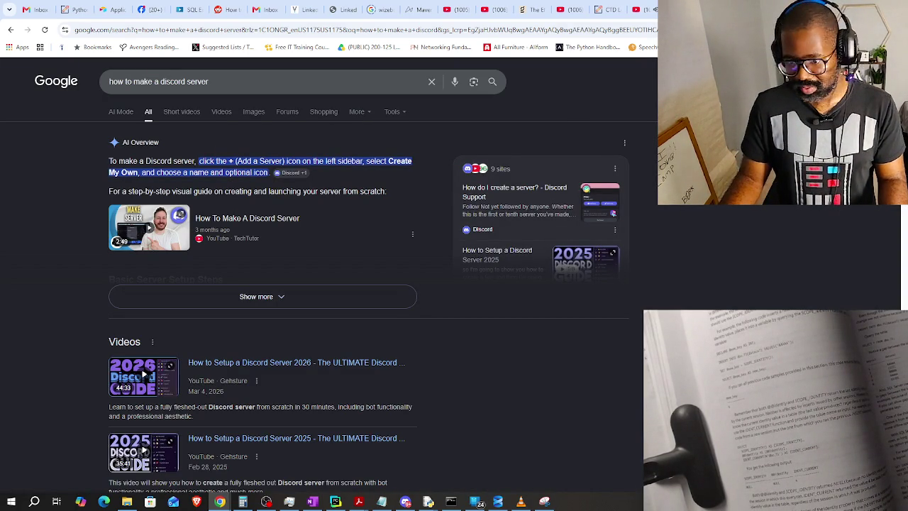
key(alt+Tab)
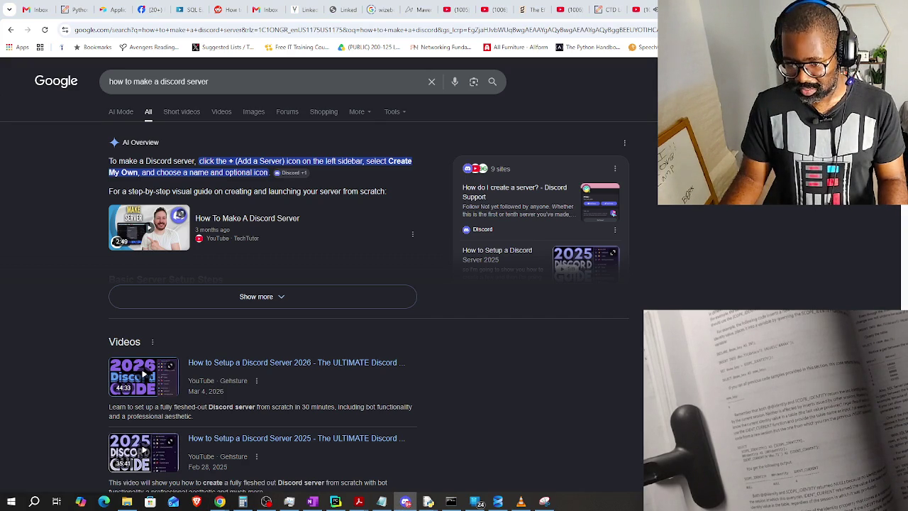
scroll(856, 264, down, 2)
scroll(856, 264, down, 1)
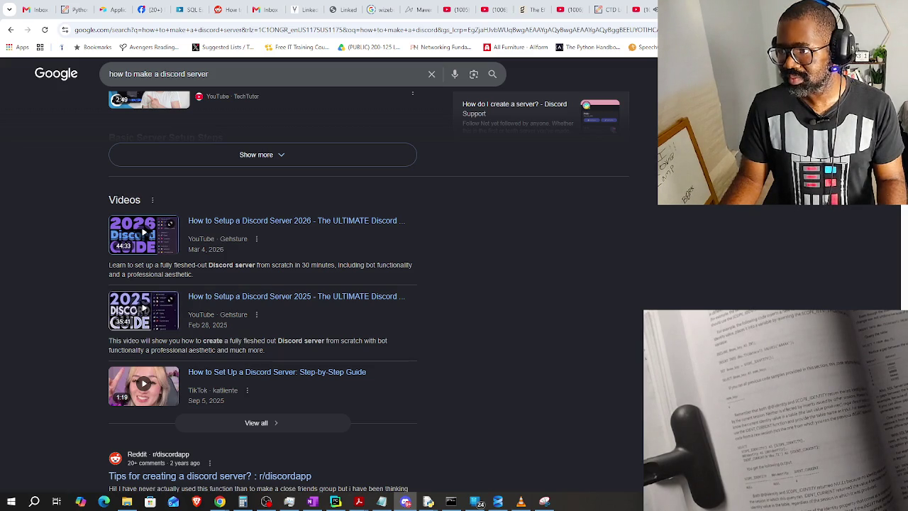
key(alt+Tab)
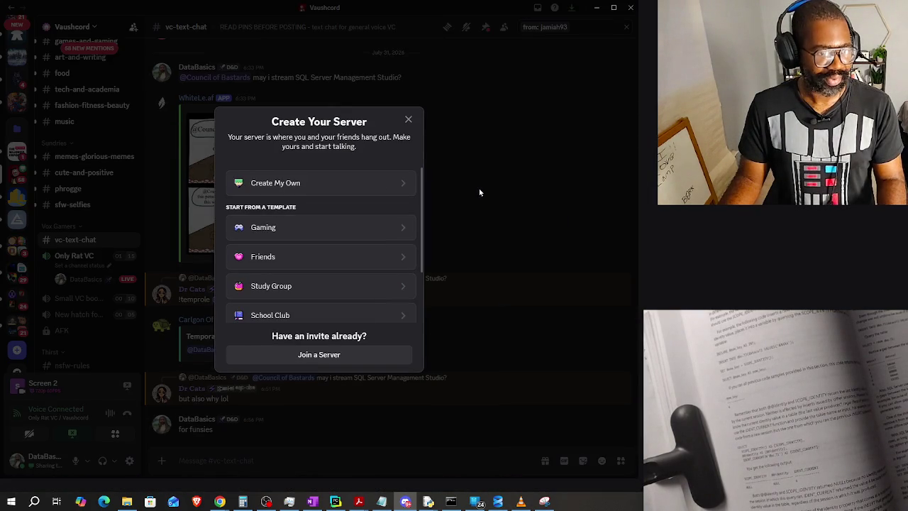
Start a new from-scratch Discord server for a club or community and open the icon upload picker.
key(Escape)
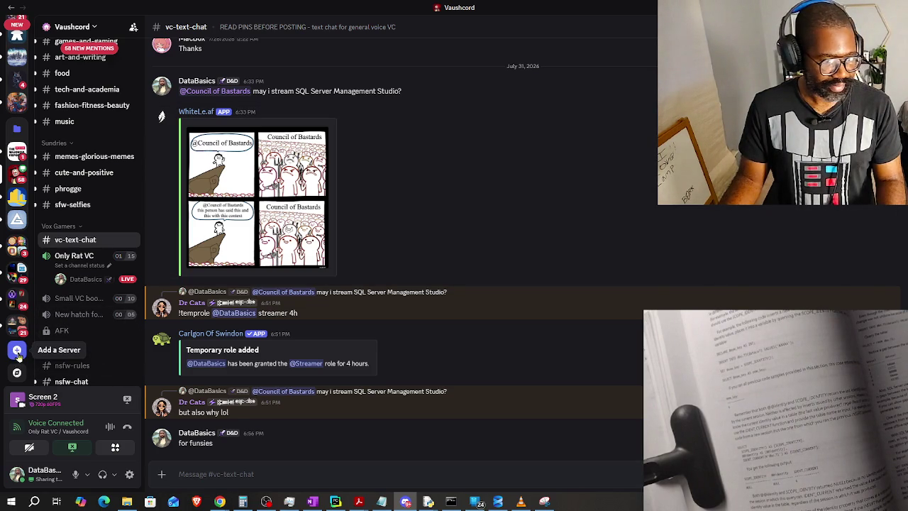
click(17, 352)
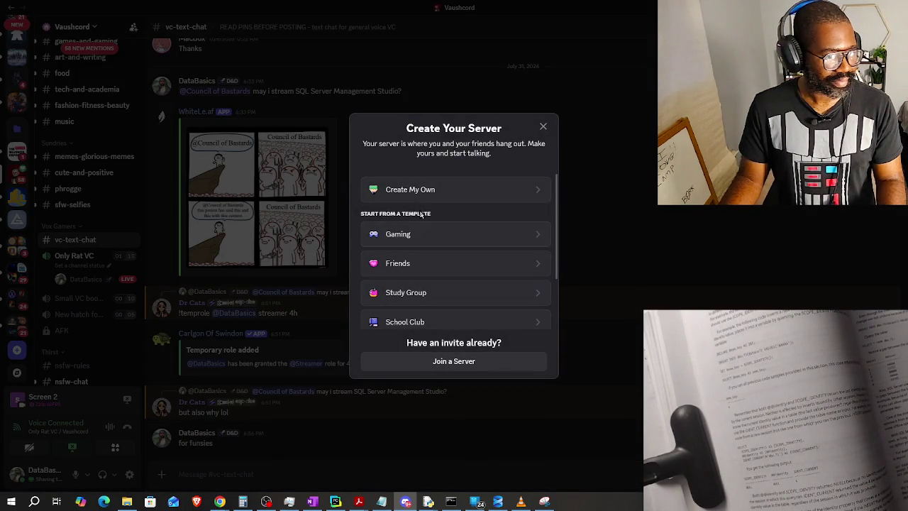
click(471, 192)
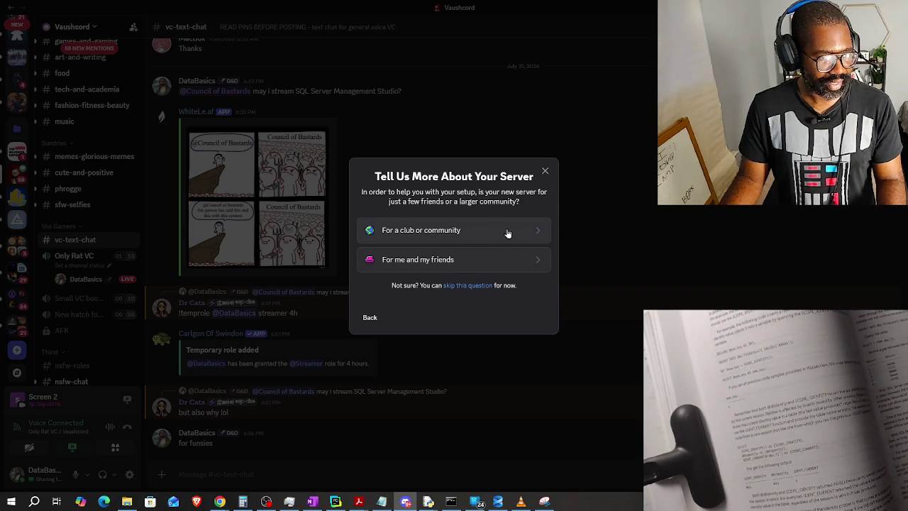
click(479, 286)
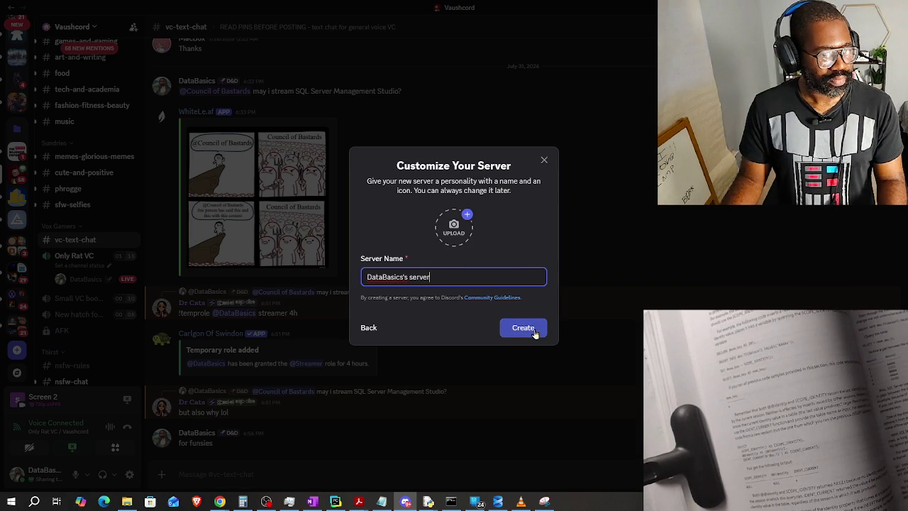
click(470, 224)
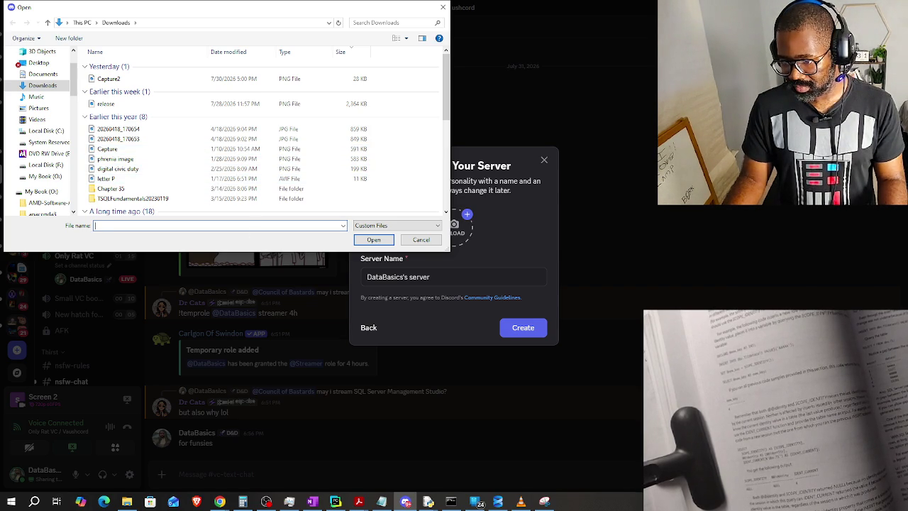
Pick 20260418_170653 from Downloads as the server icon and create the server.
key(alt+Tab)
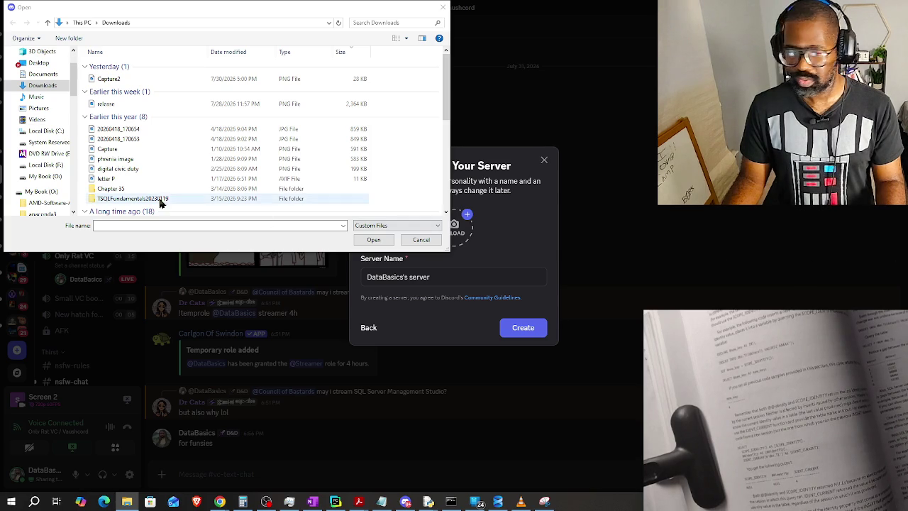
click(379, 27)
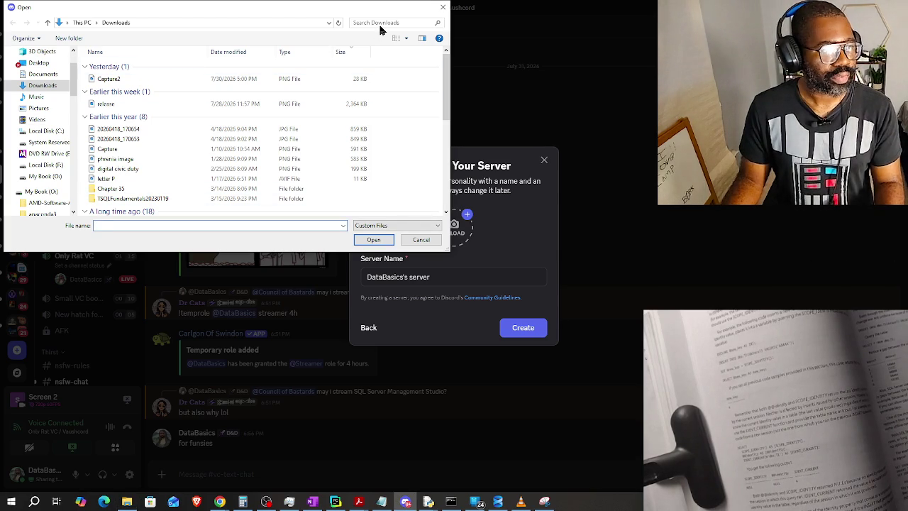
click(127, 502)
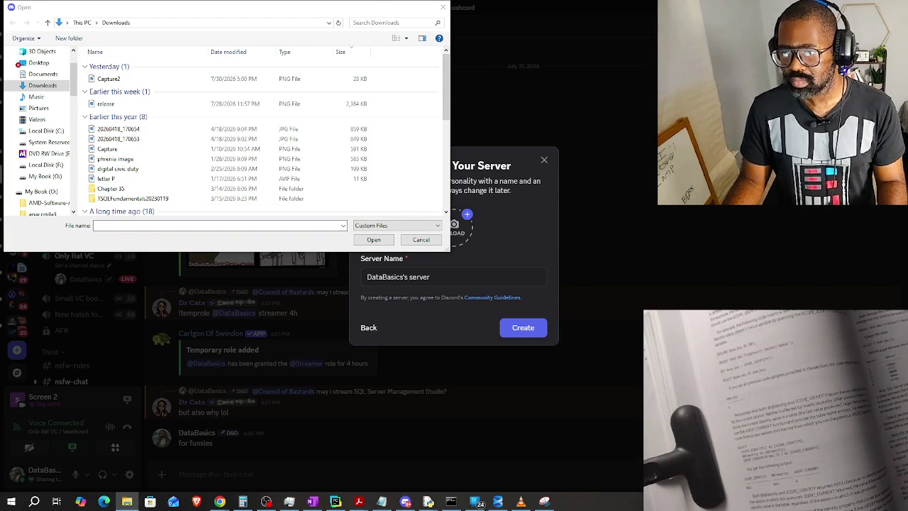
click(389, 23)
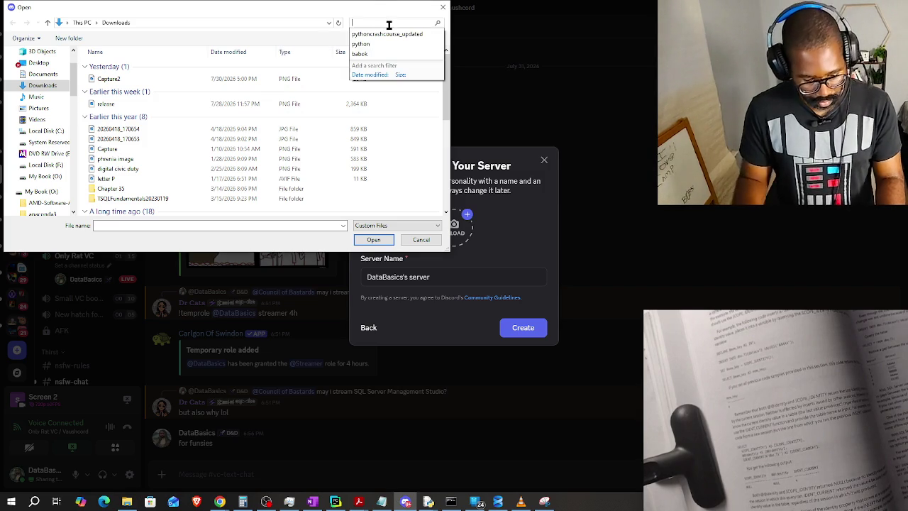
text(20260)
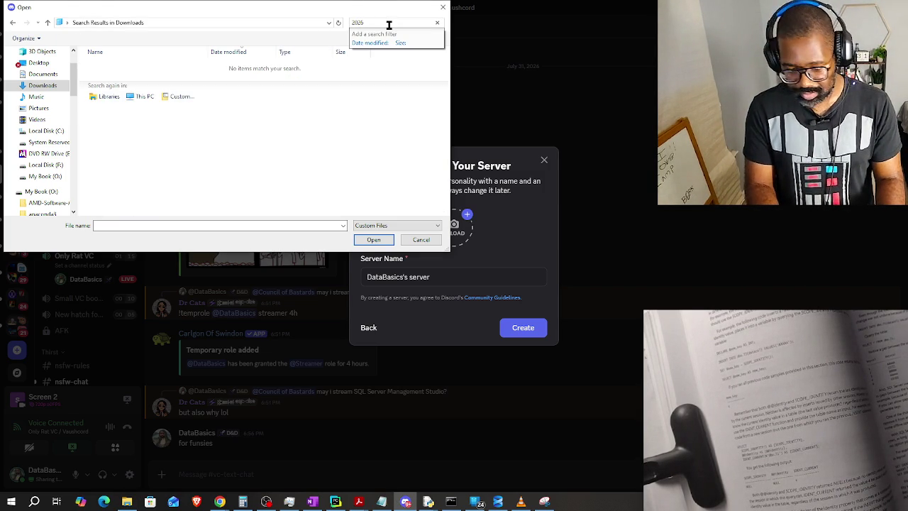
text(4)
text(18)
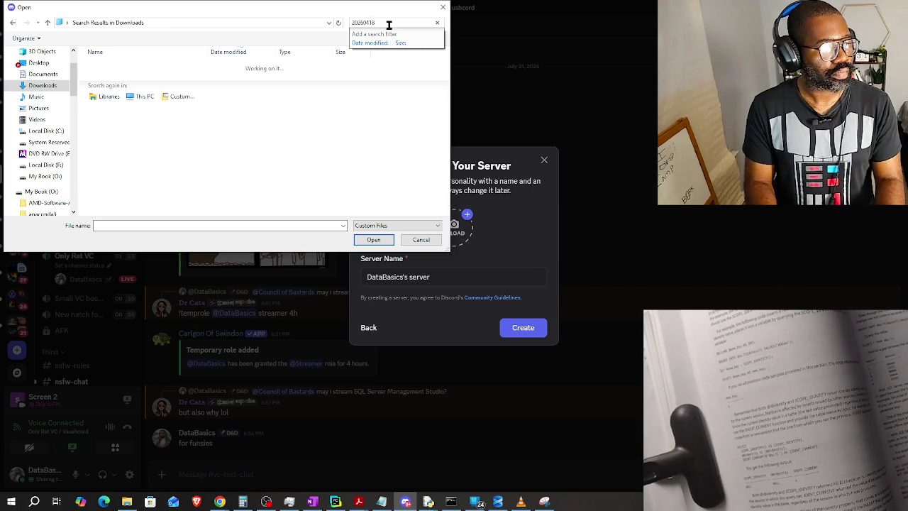
key(BackSpace)
key(BackSpace)
key(BackSpace)
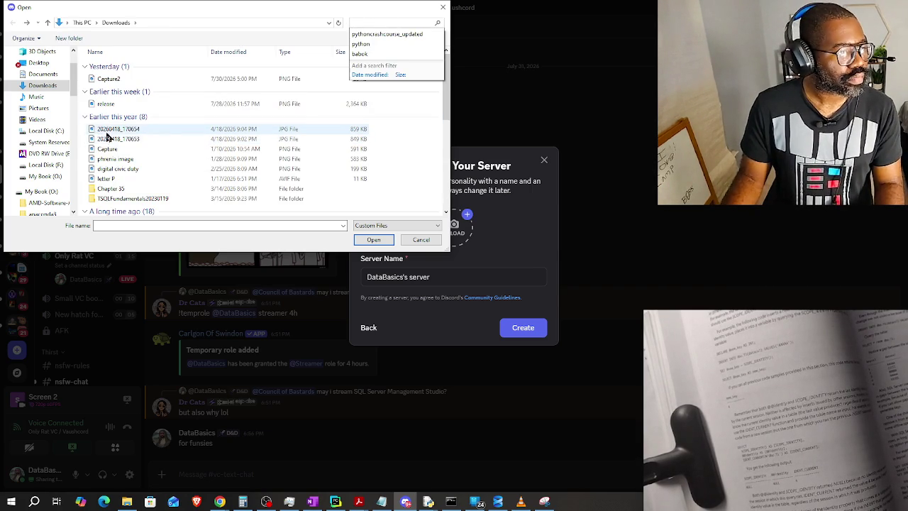
click(115, 139)
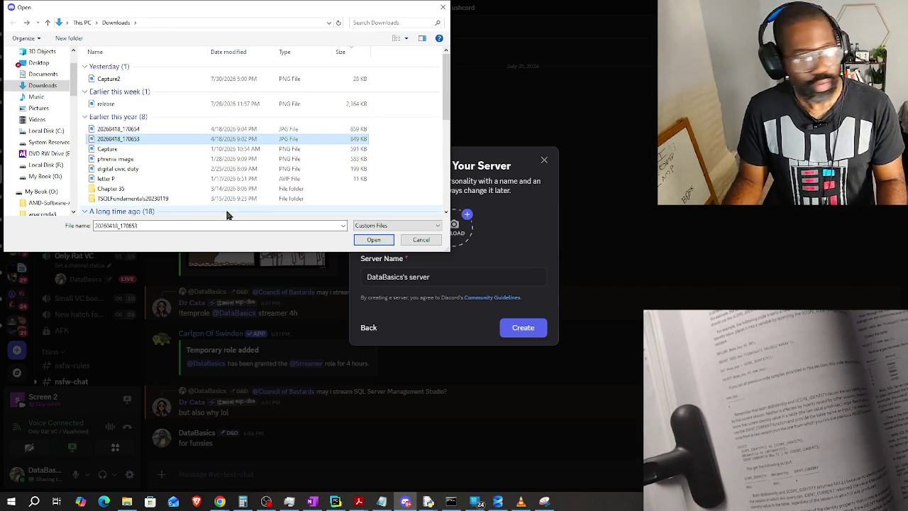
click(376, 241)
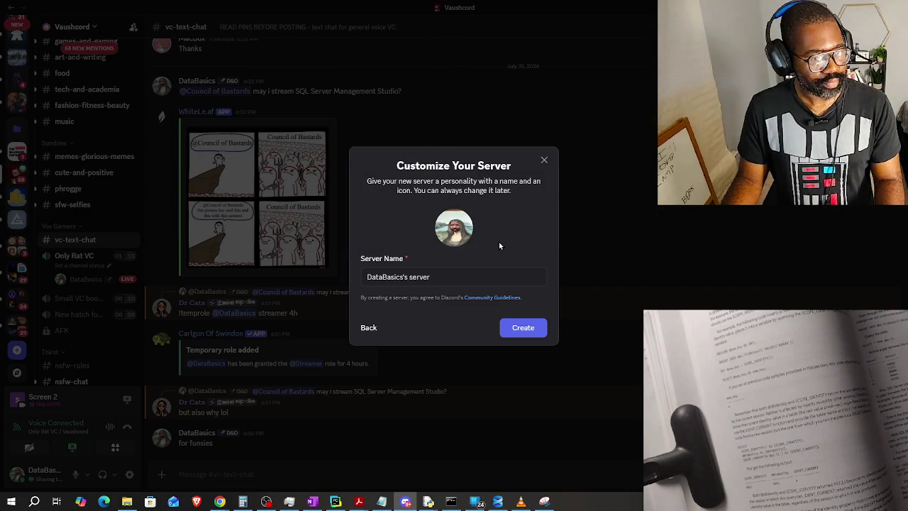
click(530, 337)
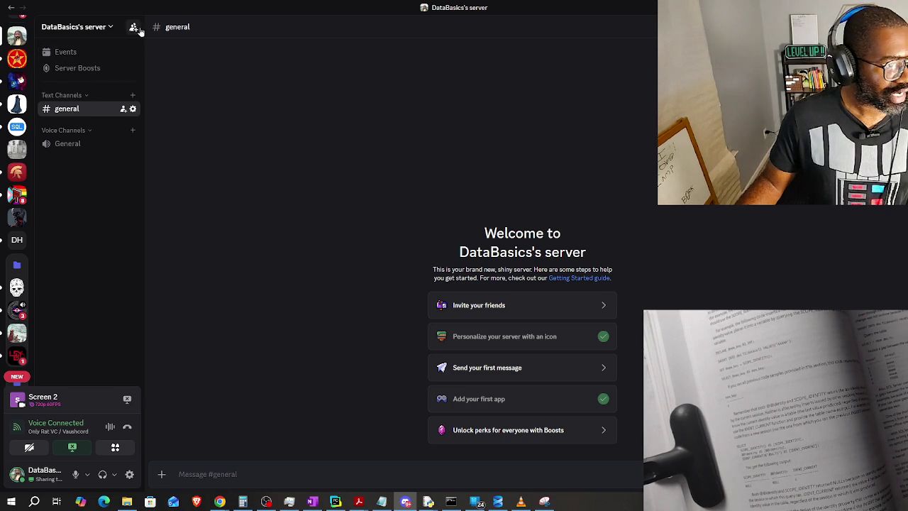
click(97, 27)
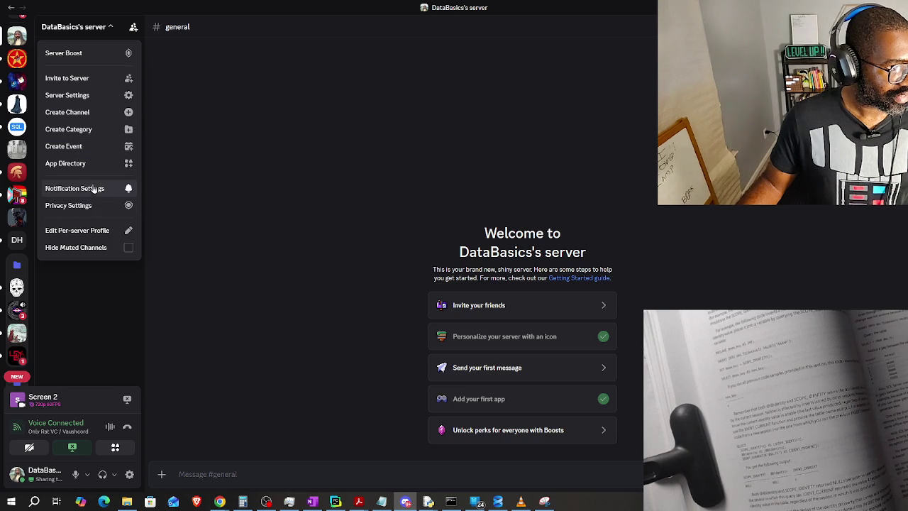
Copy the new server's invite link from Invite to Server and close the dialog.
click(84, 81)
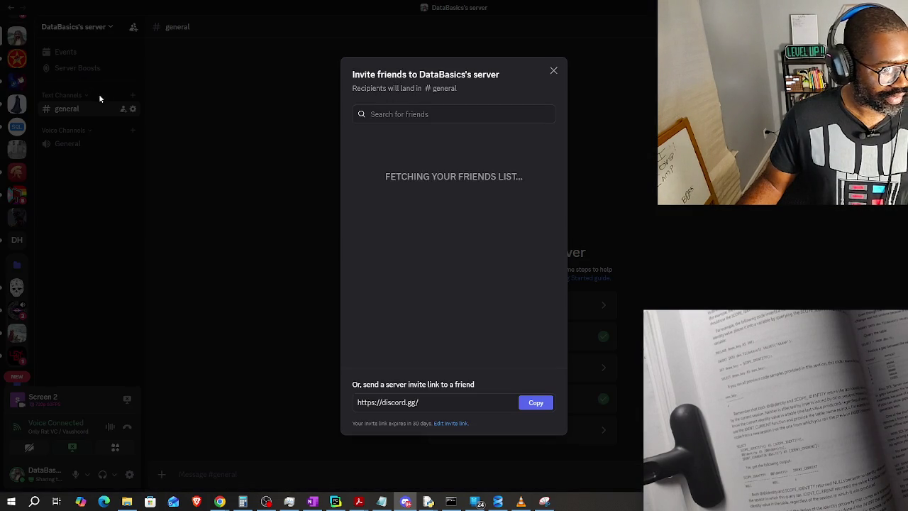
click(549, 404)
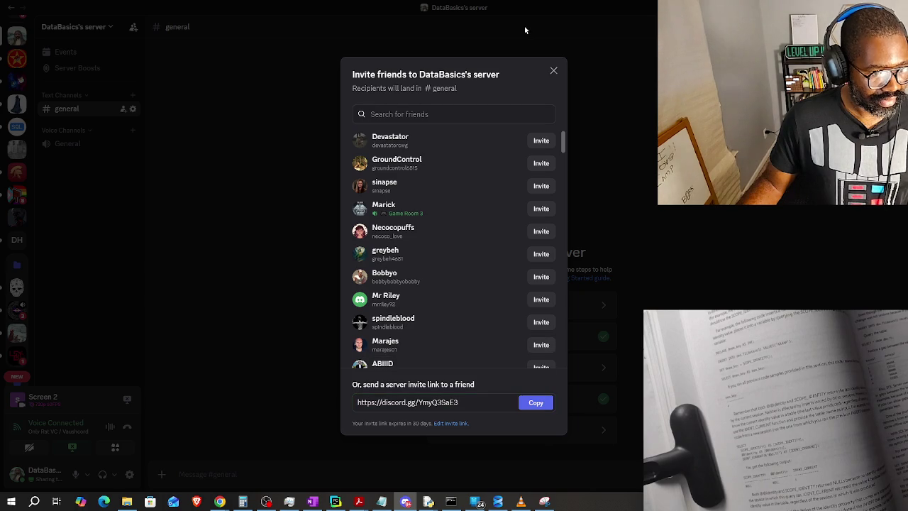
click(554, 70)
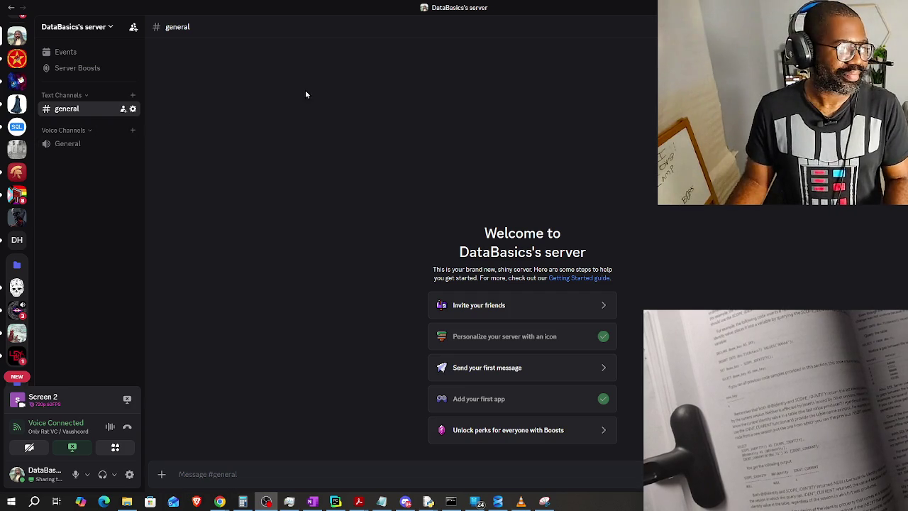
scroll(3, 134, up, 2)
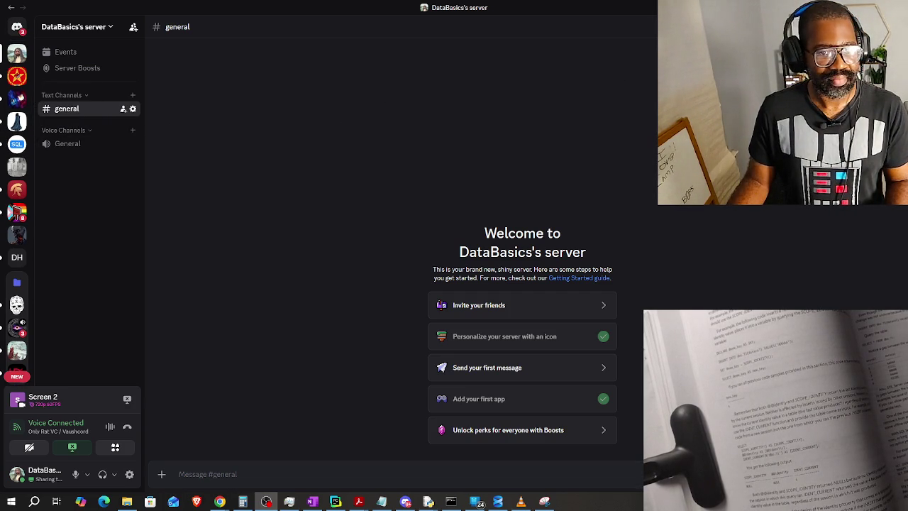
Revisit the Discord-server Google results in Chrome, then return to the OneNote notes.
key(alt+Tab)
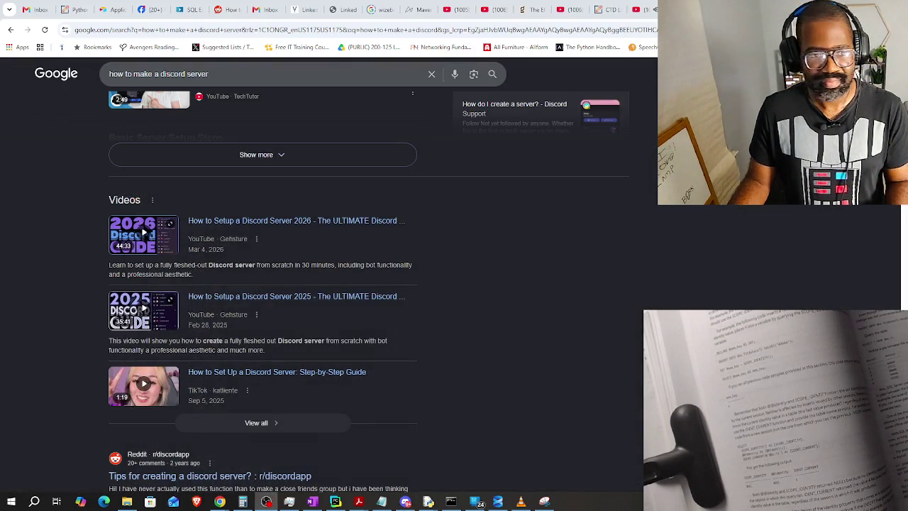
scroll(369, 283, up, 2)
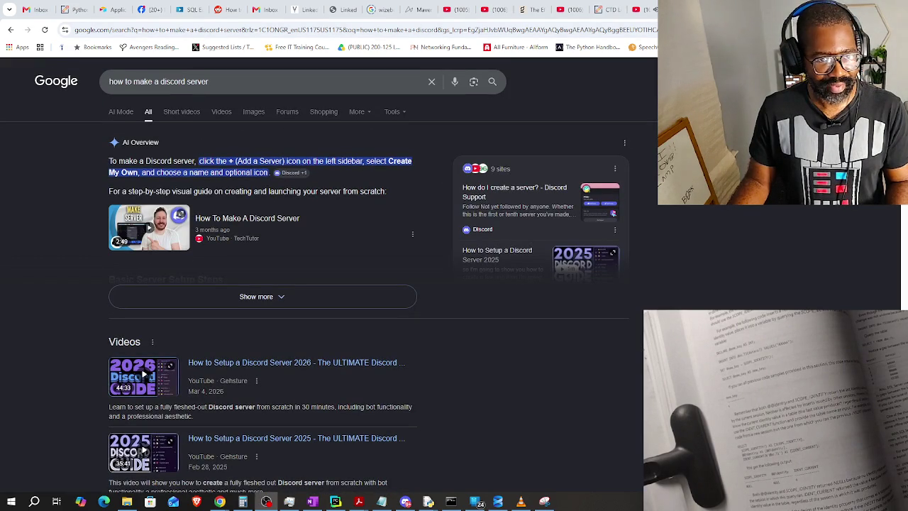
key(alt+Tab)
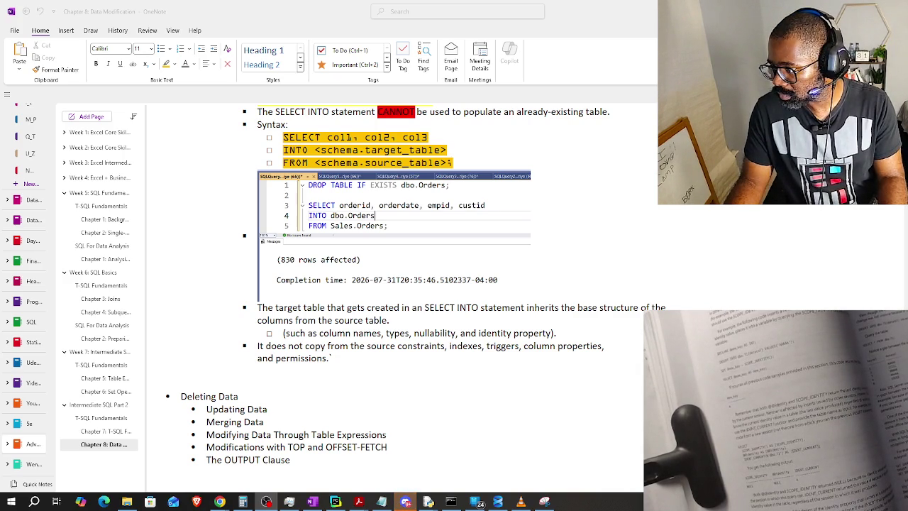
click(405, 501)
key(alt+Tab)
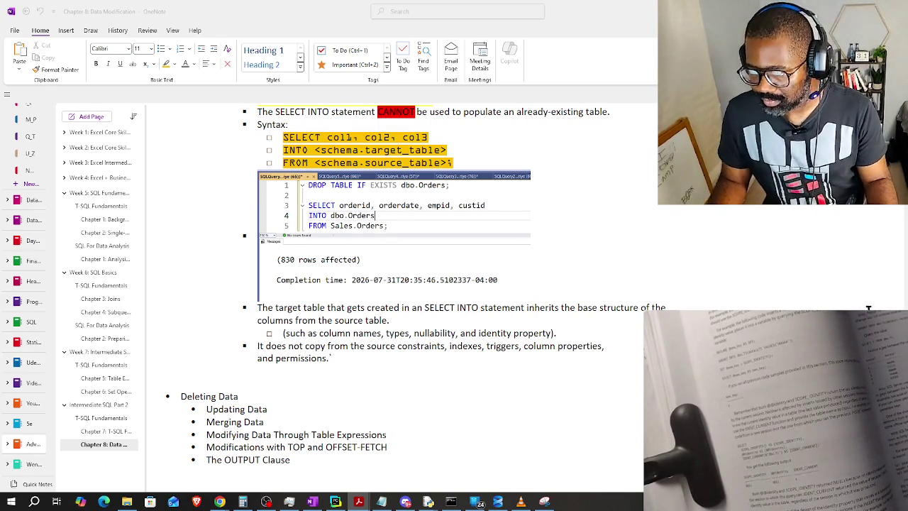
Open a new SSMS query and type DROP TABLE IF EXISTS on line 1, fixing the typo.
click(499, 502)
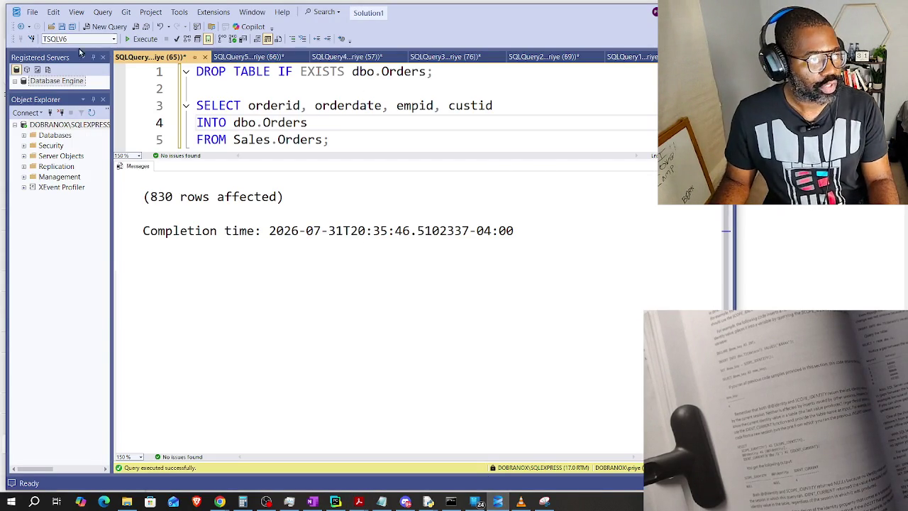
click(105, 27)
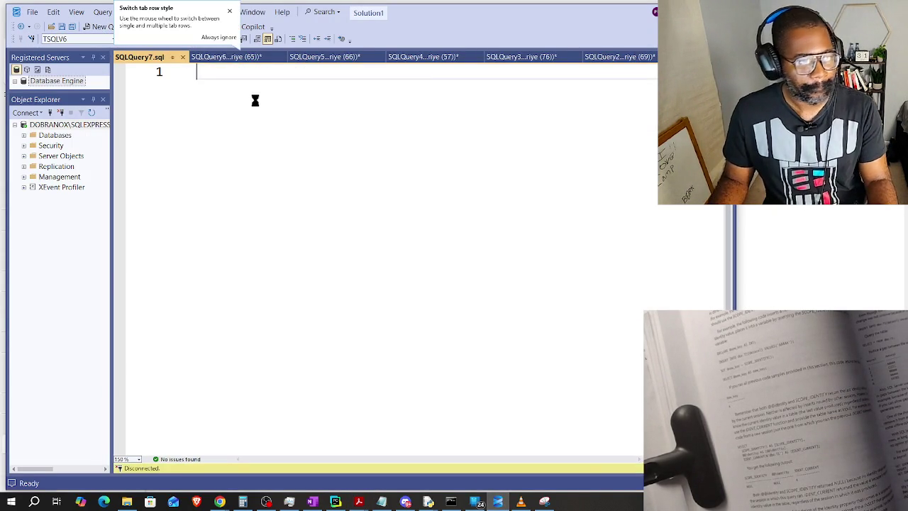
text(DROP T)
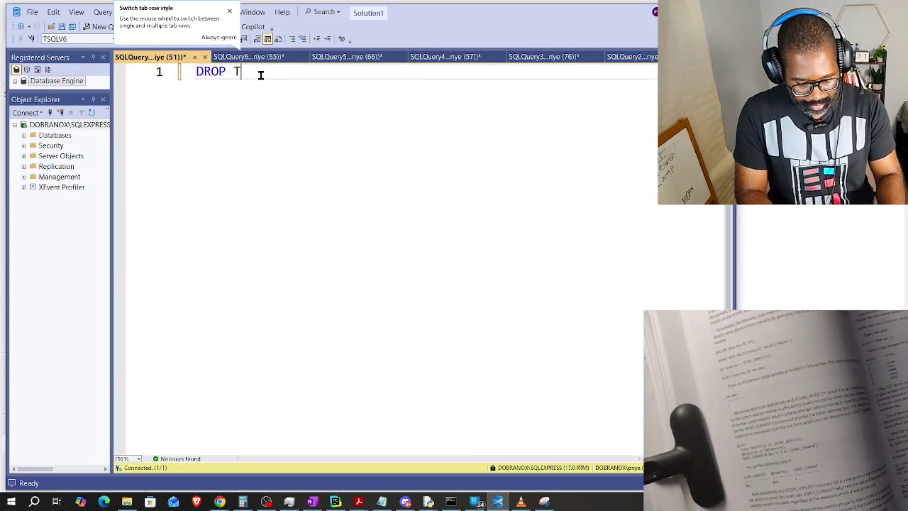
text(ABLE IF EXISRT)
key(BackSpace)
key(BackSpace)
text(TS)
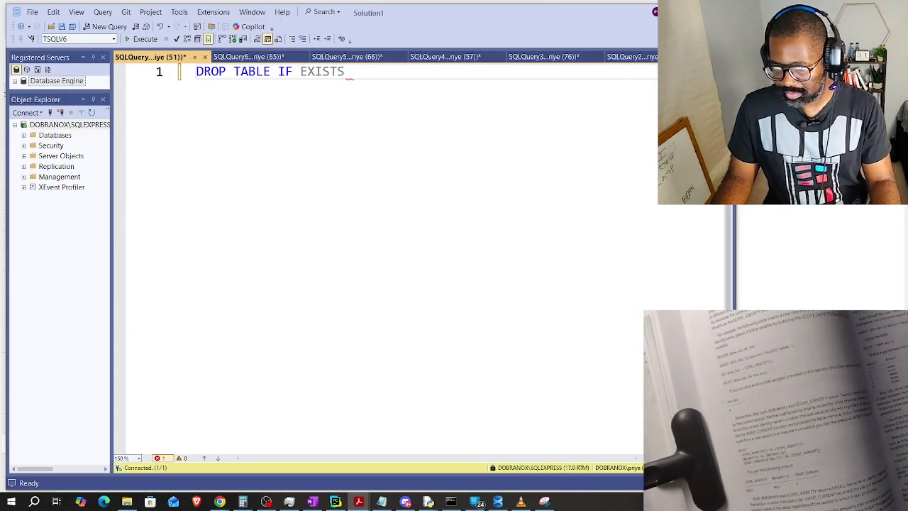
Glance back at the OneNote notes, then bring the SSMS query editor forward.
click(312, 502)
scroll(354, 362, up, 3)
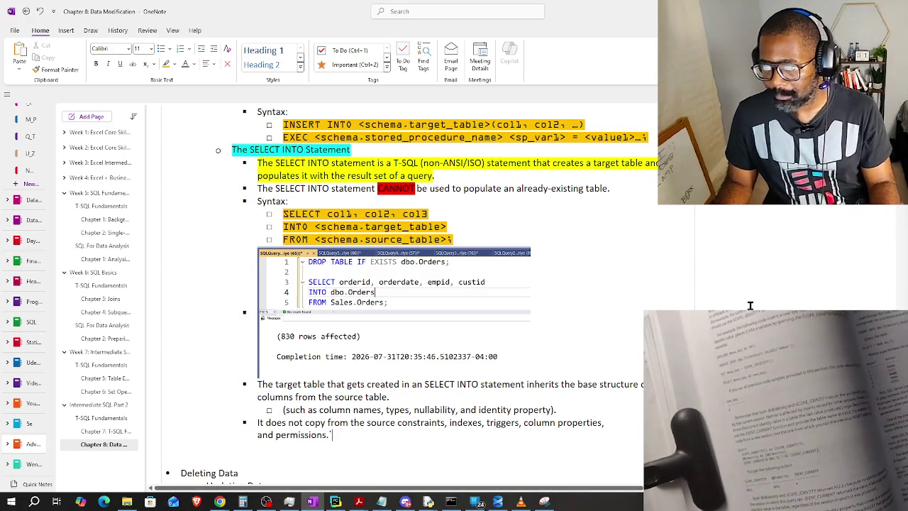
click(499, 503)
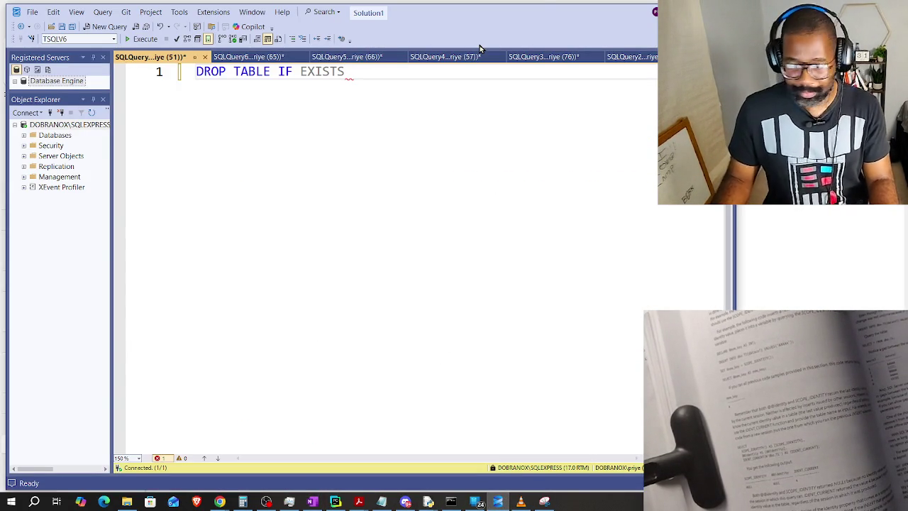
Write DROP TABLE IF EXISTS dbo.Locations, then SELECT country, region, city INTO dbo.Locations FROM Sales.Customers.
text(dbo)
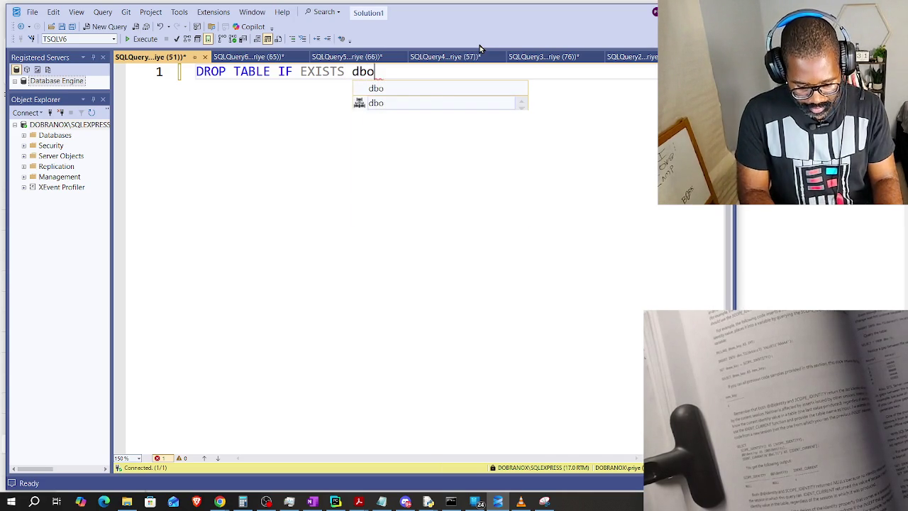
text(.Locations;)
key(Return)
key(Return)
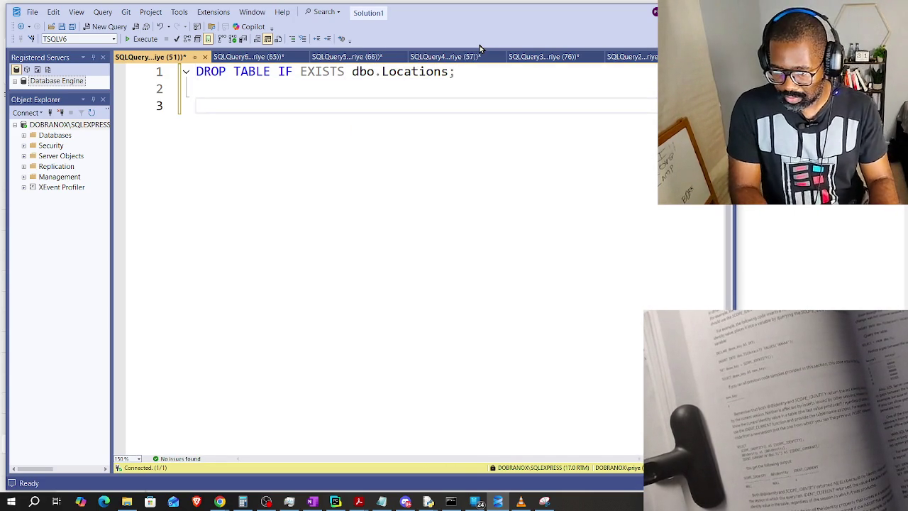
text(SELECT country)
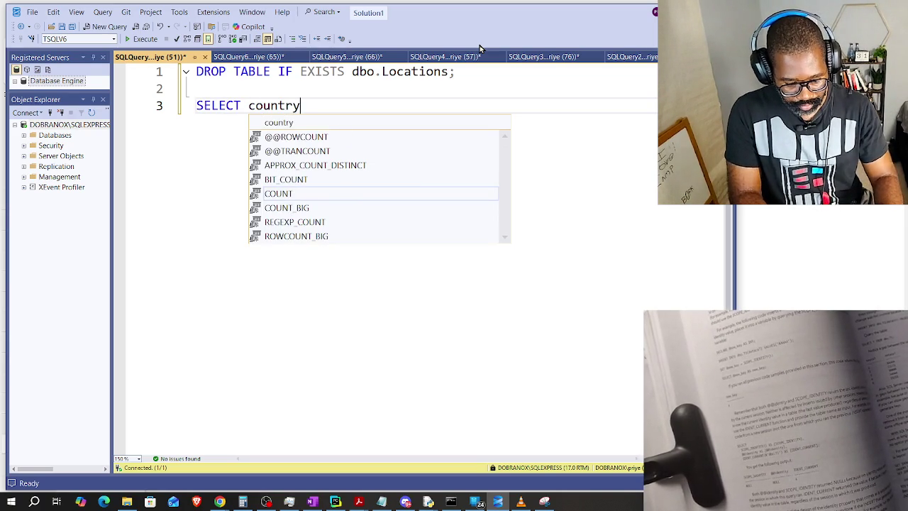
text(, regio)
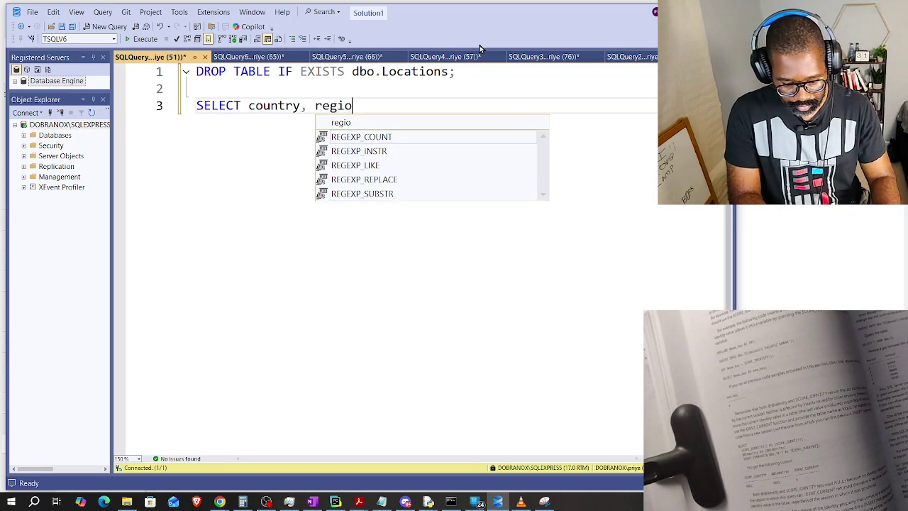
text(n, cirt)
key(BackSpace)
key(Return)
key(Return)
text(NTO )
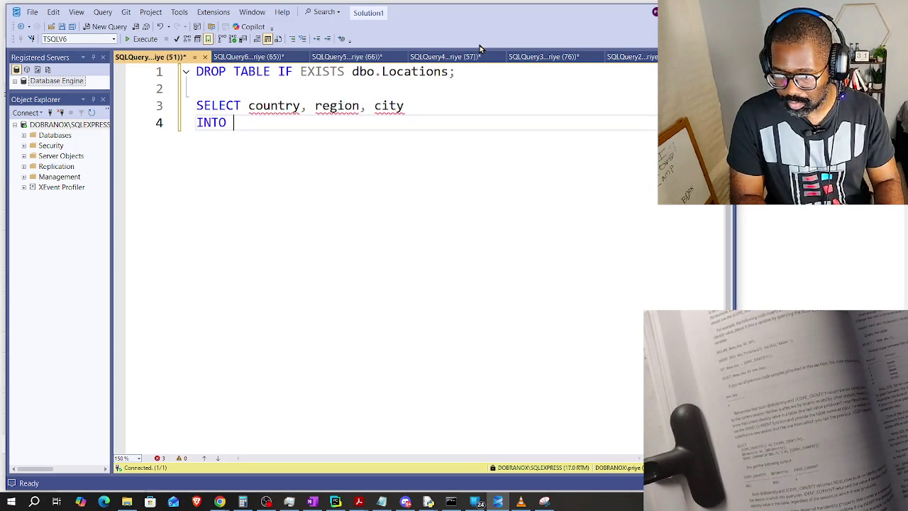
text(dbo.Loca)
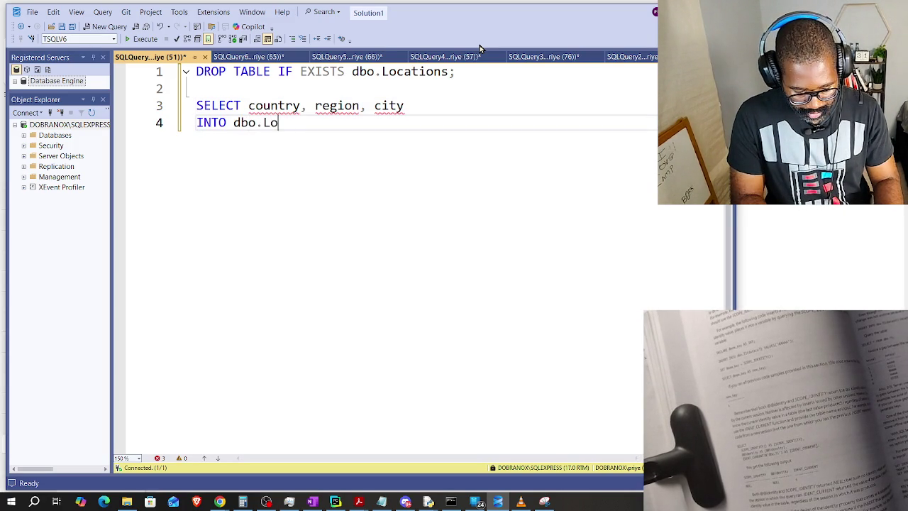
text(tions)
key(Return)
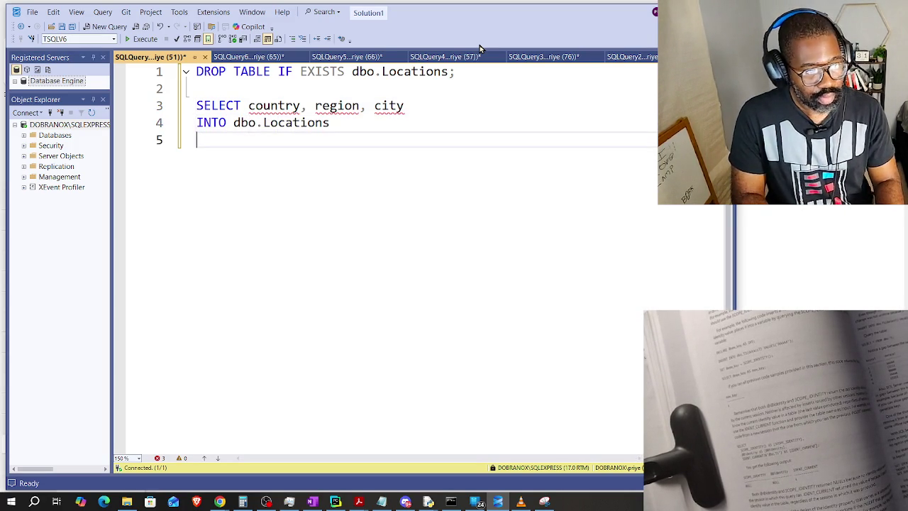
text(FROM Sales.)
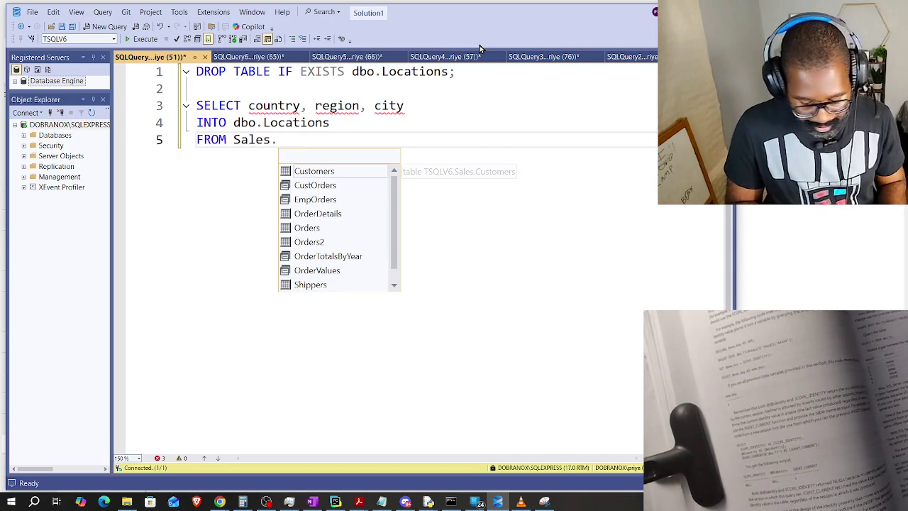
text(Customers)
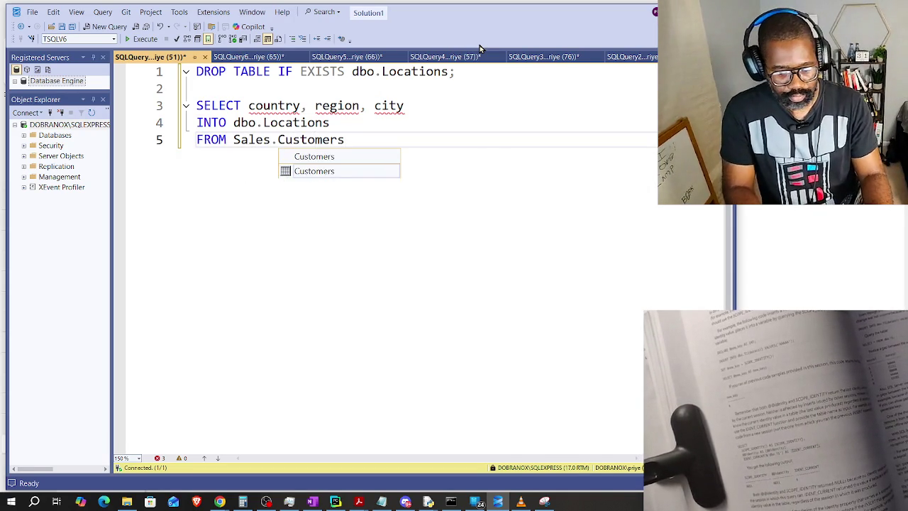
text(;)
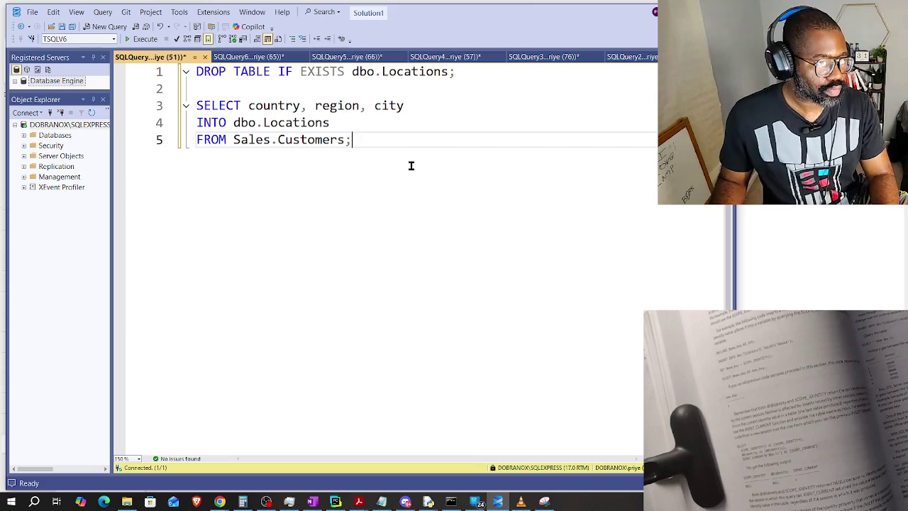
key(Return)
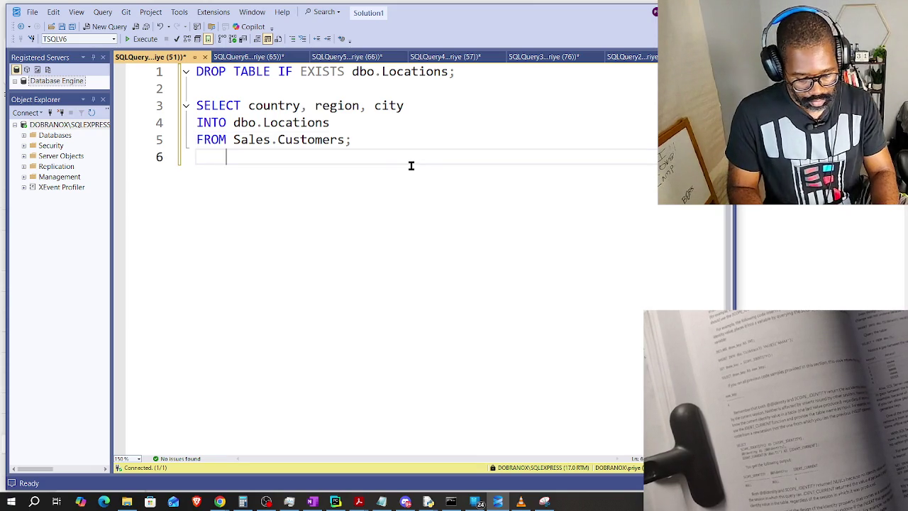
Append EXCEPT SELECT country, region, city FROM HR.Employees, removing the semicolon after Sales.Customers.
text(EXCEPT)
key(Return)
key(BackSpace)
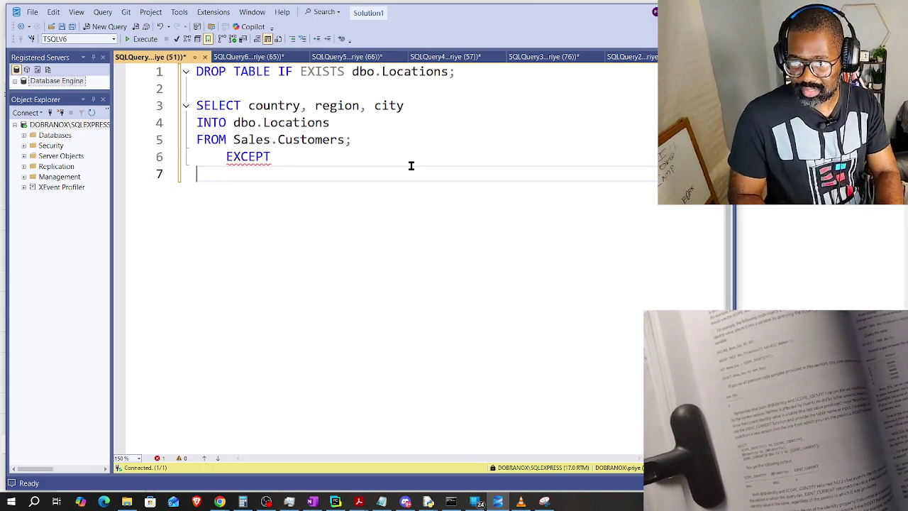
text(SELECT)
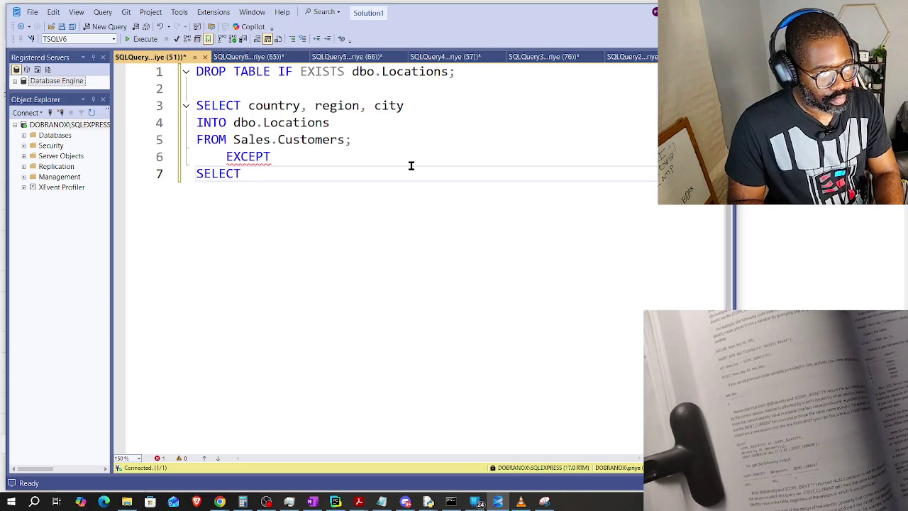
click(378, 128)
click(367, 144)
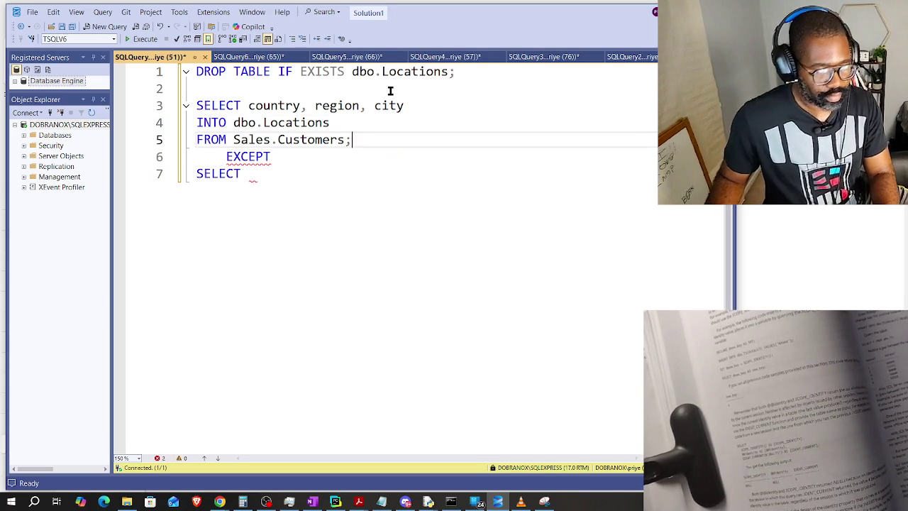
key(BackSpace)
key(Down)
key(Down)
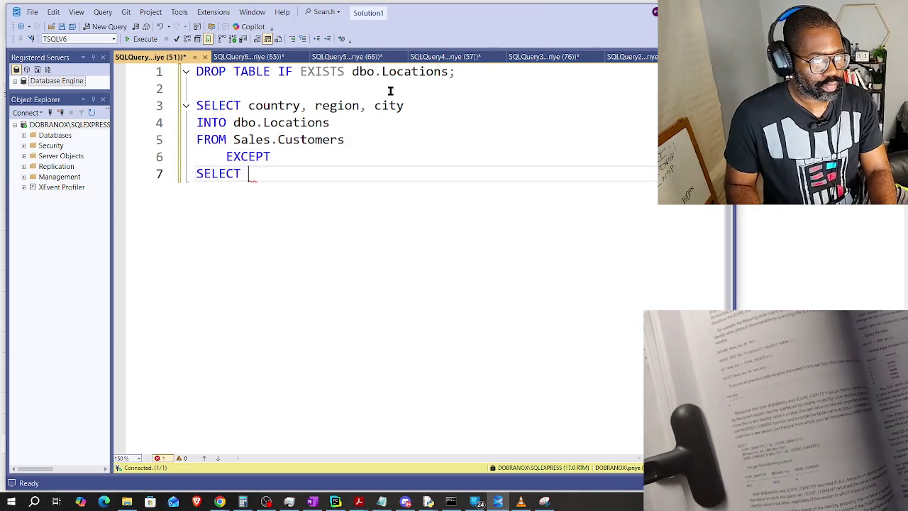
text(country, region)
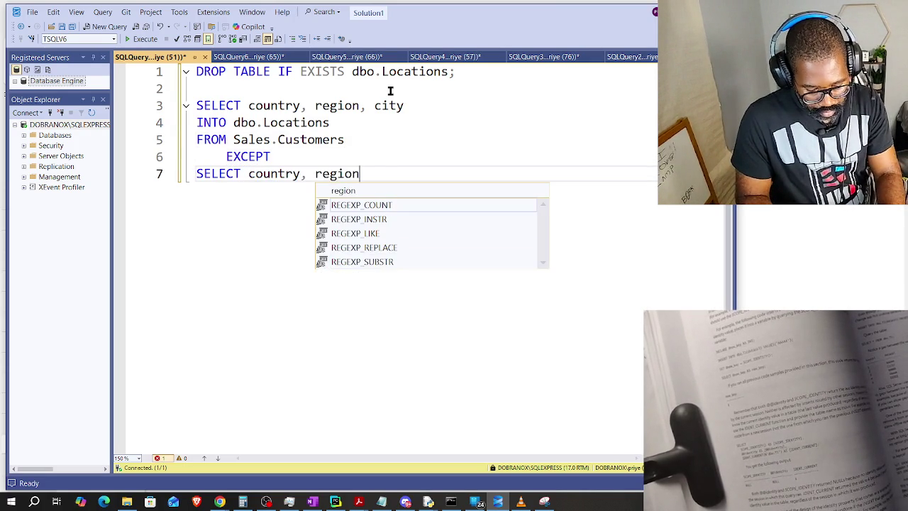
text(, city)
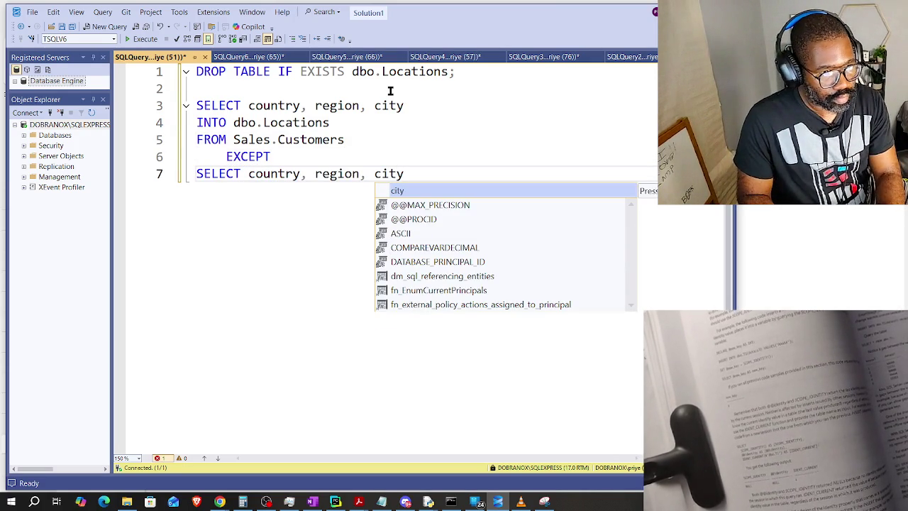
key(Return)
key(Return)
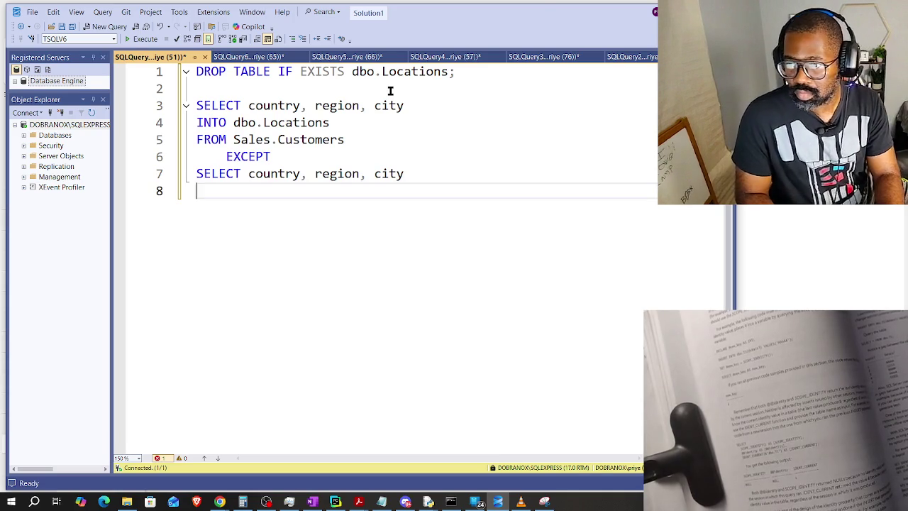
text(FROM HR.Employ)
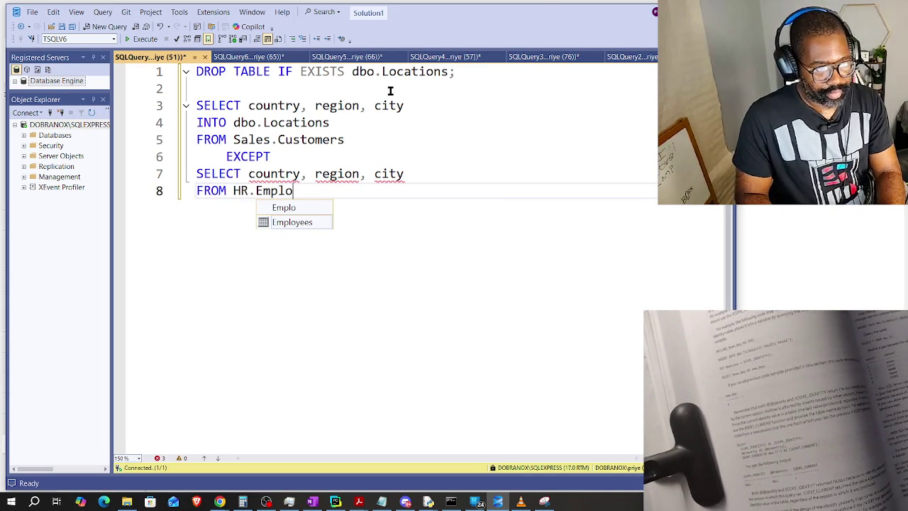
text(ees)
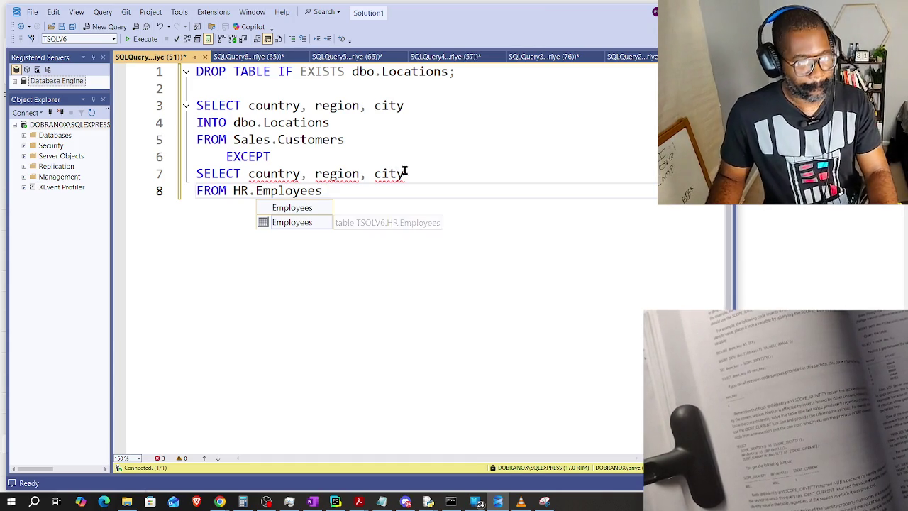
key(Escape)
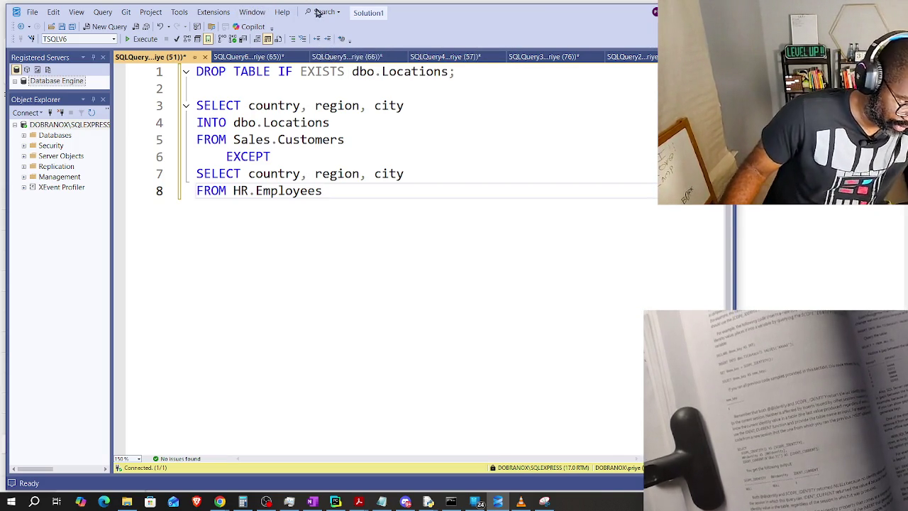
Check the query by selecting the column list and the whole SELECT INTO…EXCEPT statement.
drag(248, 106, 402, 103)
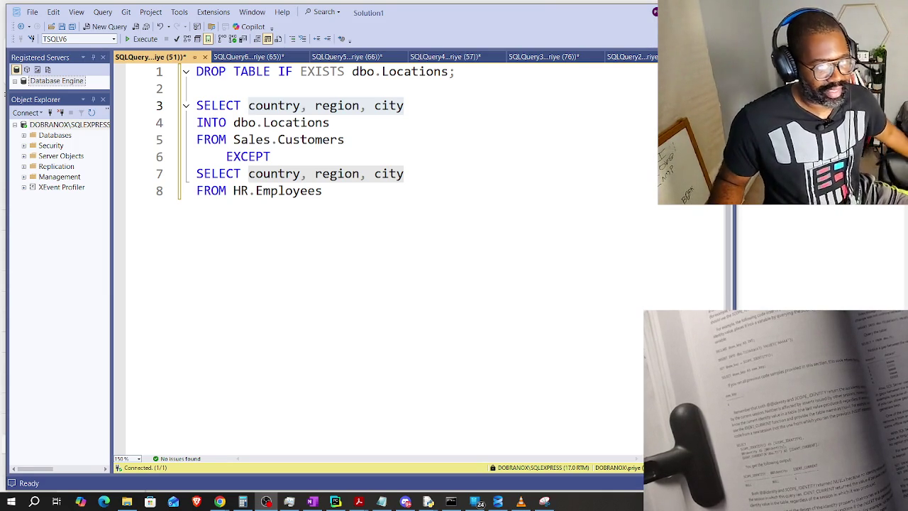
click(404, 175)
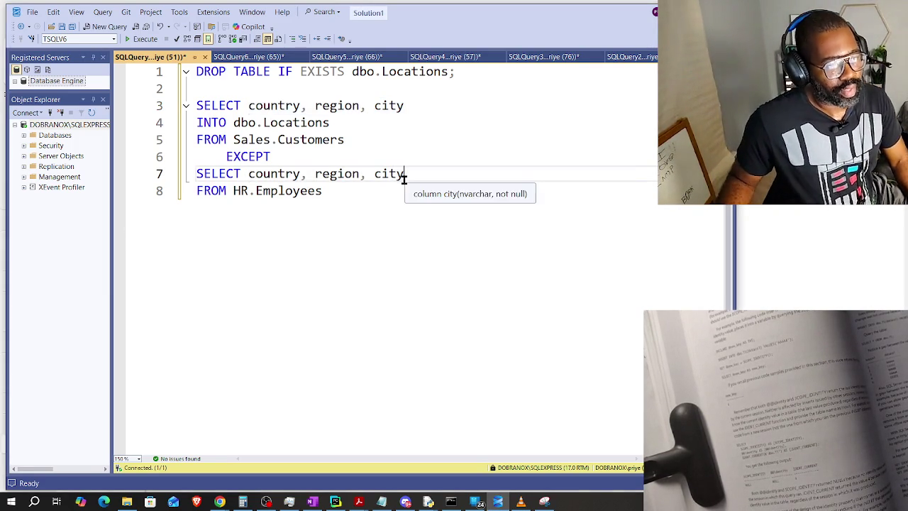
click(362, 191)
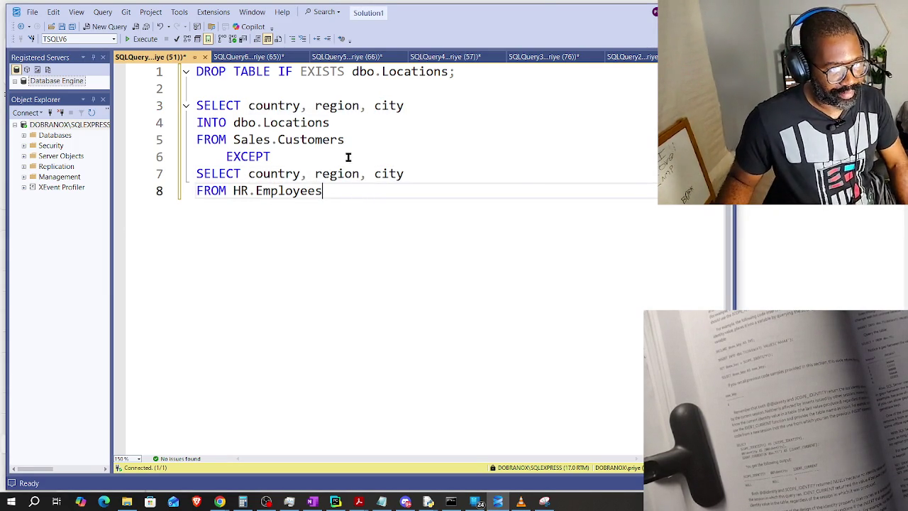
drag(322, 190, 183, 111)
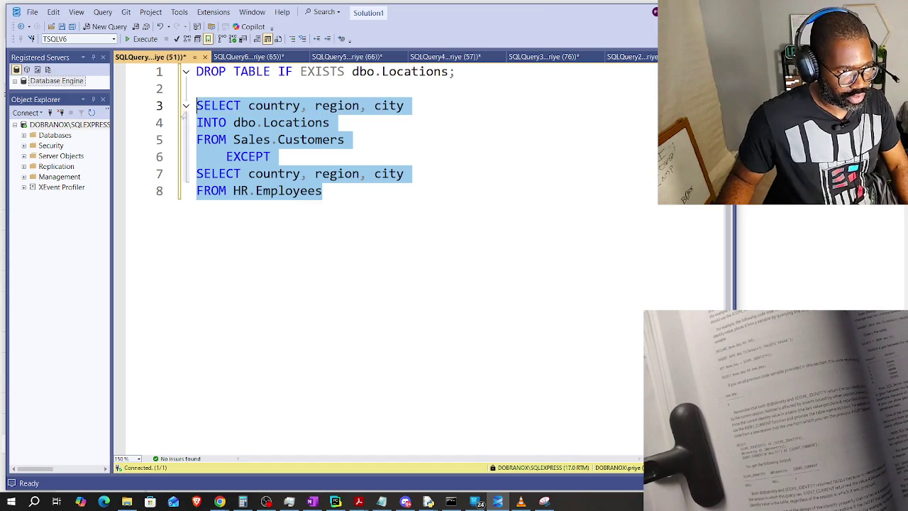
click(329, 186)
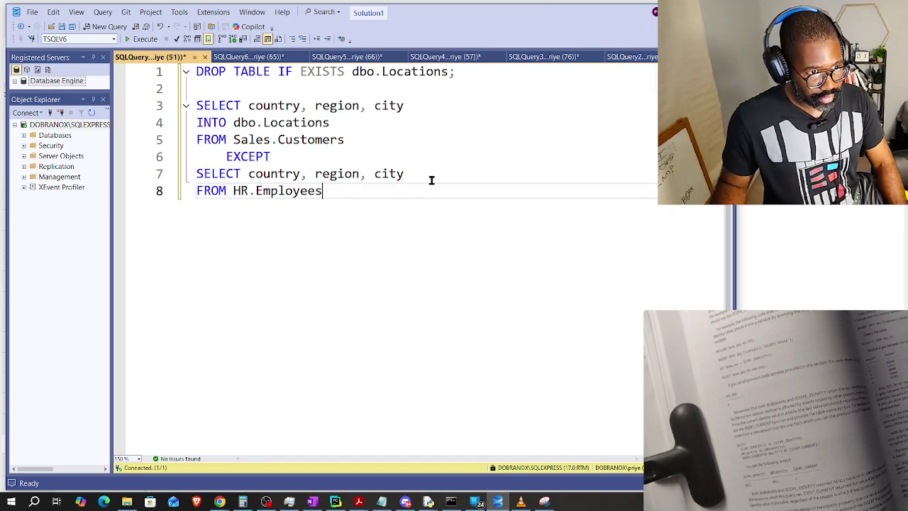
Add SELECT * FROM dbo.Locations;, end HR.Employees with ';', and execute lines 1–8.
key(Return)
key(Return)
text(SELECT )
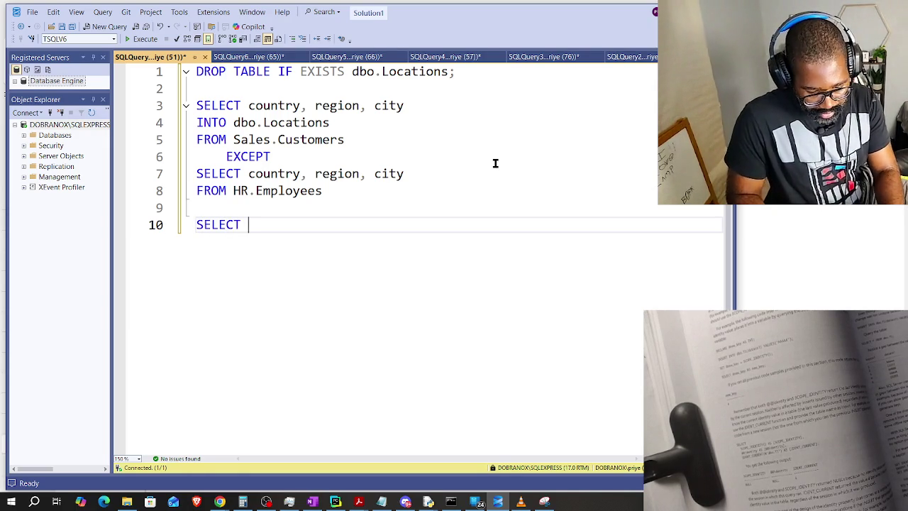
text(* FROM dbo.Location)
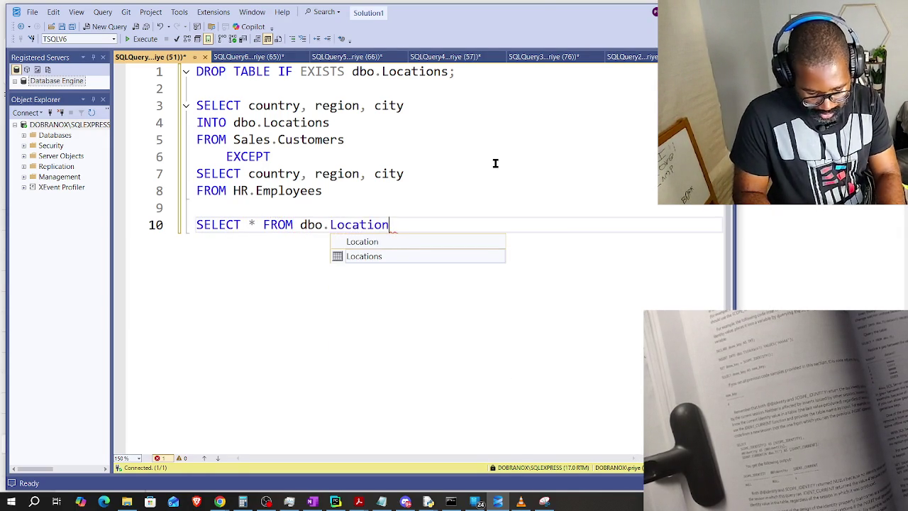
text(s;)
click(377, 194)
text(;)
click(363, 201)
drag(347, 192, 170, 65)
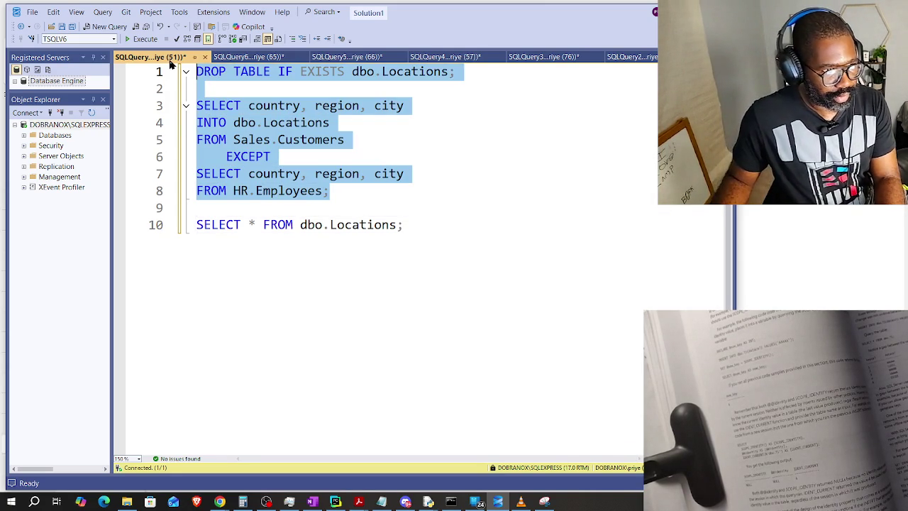
click(140, 38)
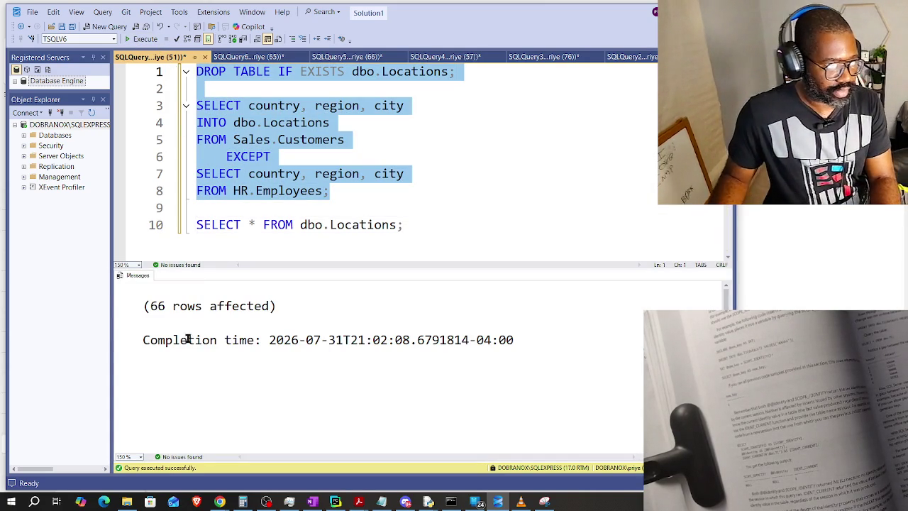
Execute SELECT * FROM dbo.Locations and scroll through the returned location rows.
click(464, 229)
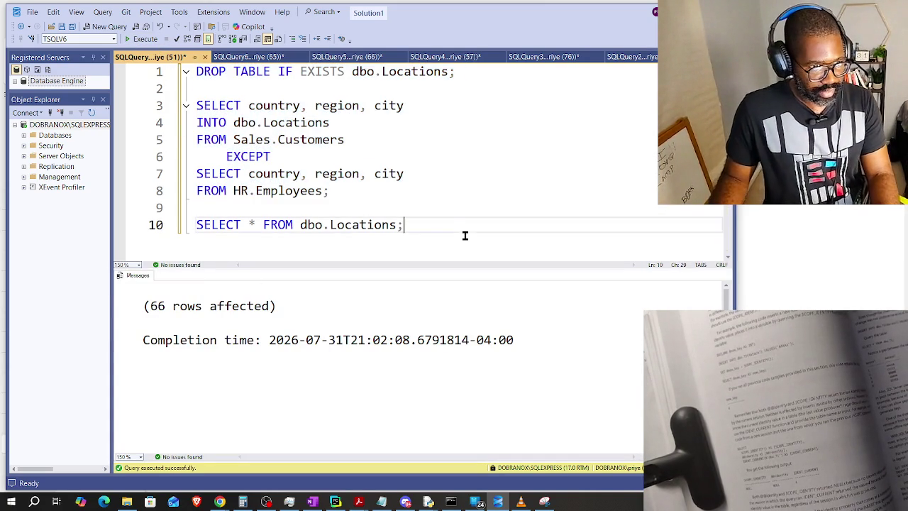
drag(437, 226, 178, 224)
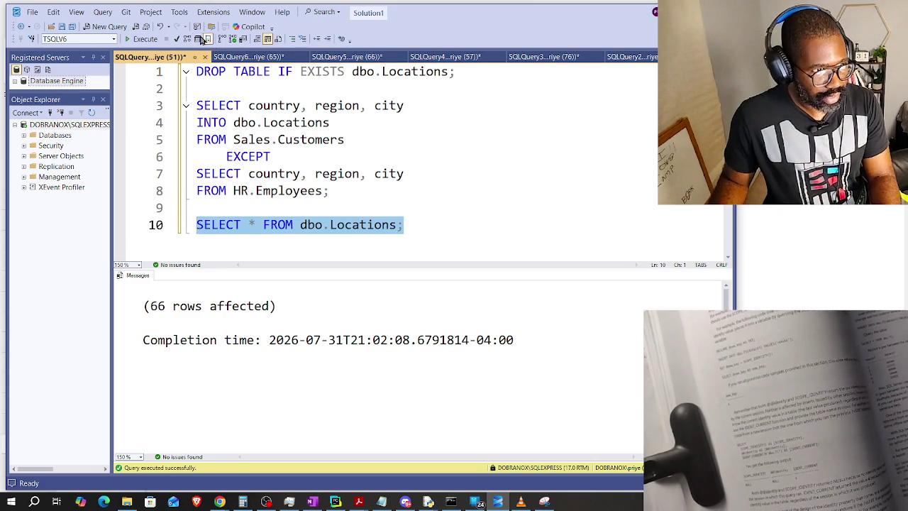
click(146, 39)
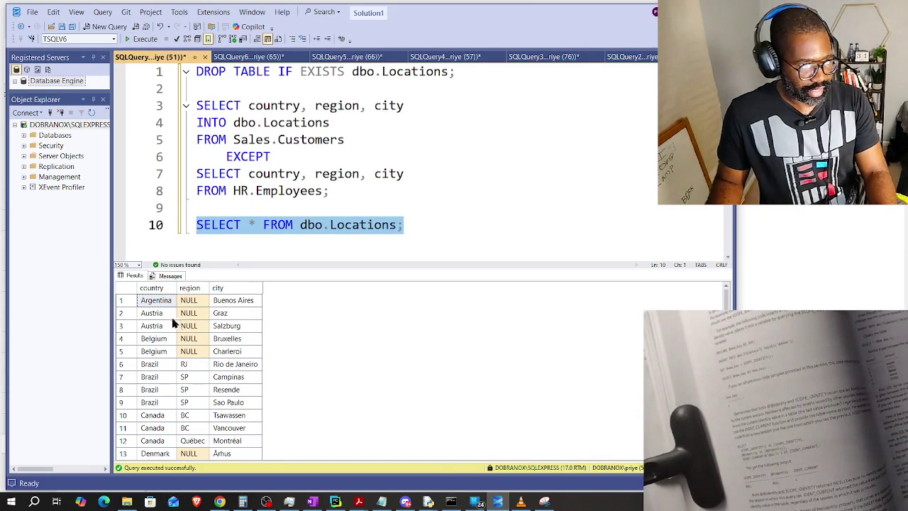
scroll(124, 347, down, 2)
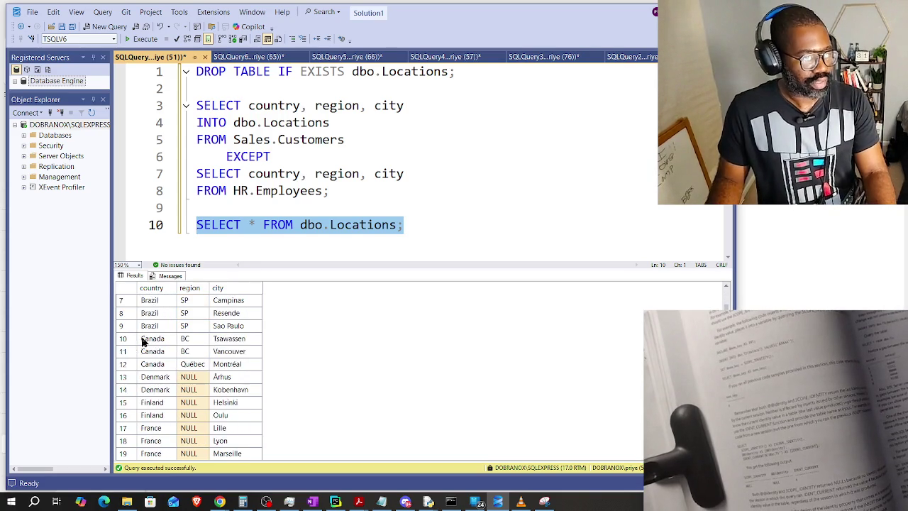
scroll(142, 387, down, 2)
scroll(170, 394, down, 4)
scroll(191, 389, down, 6)
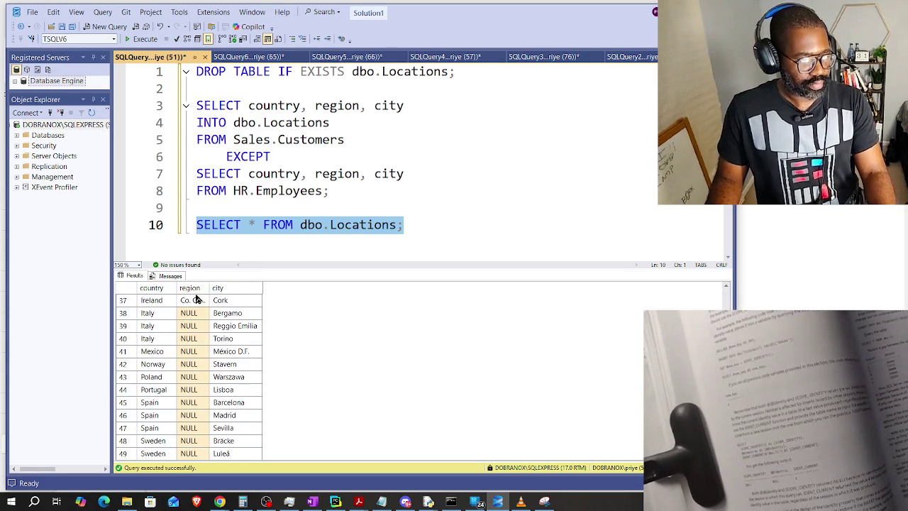
scroll(220, 320, down, 2)
scroll(226, 341, down, 2)
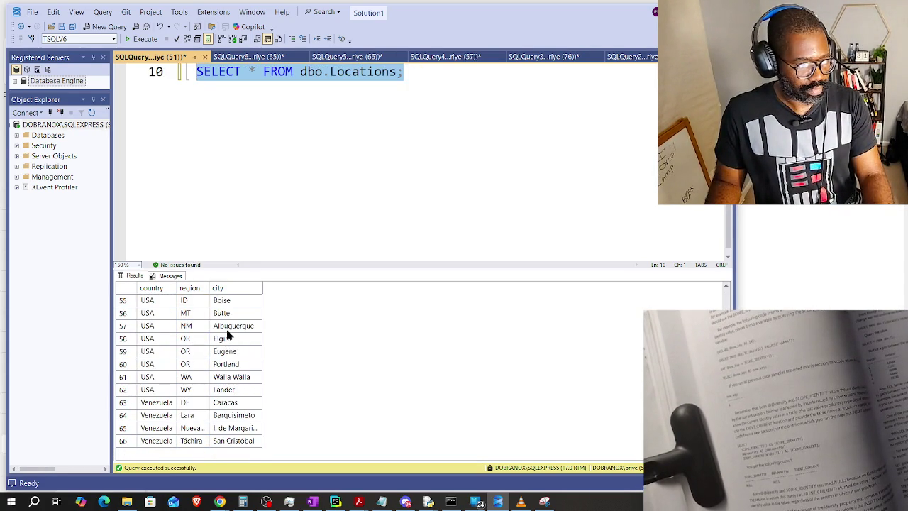
scroll(231, 337, up, 8)
scroll(233, 324, up, 10)
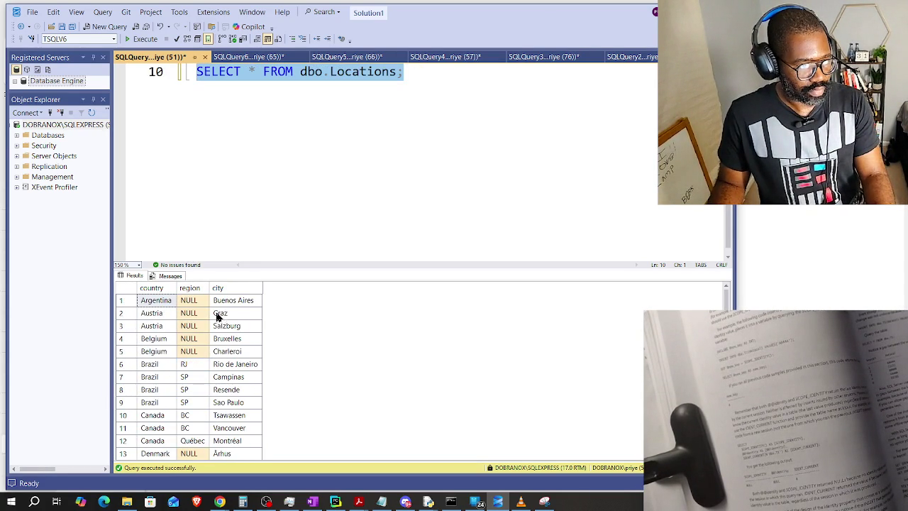
scroll(323, 188, up, 3)
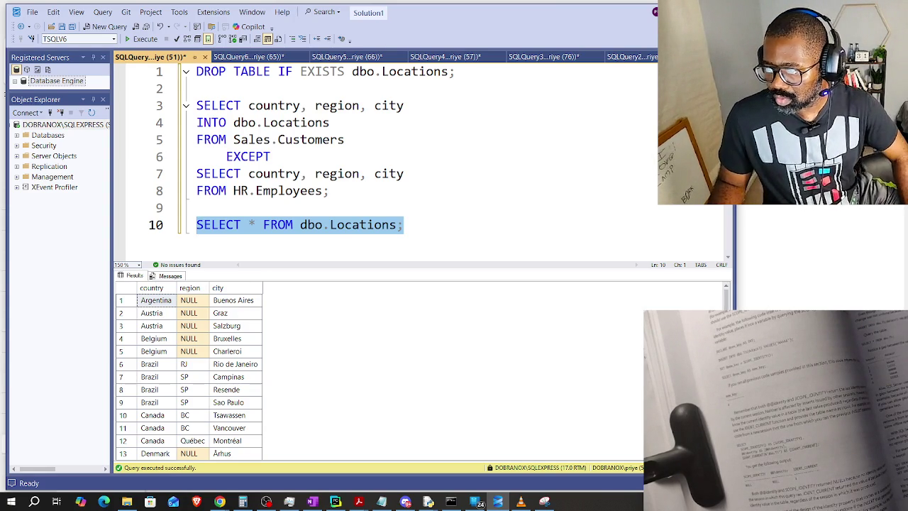
key(alt+Tab)
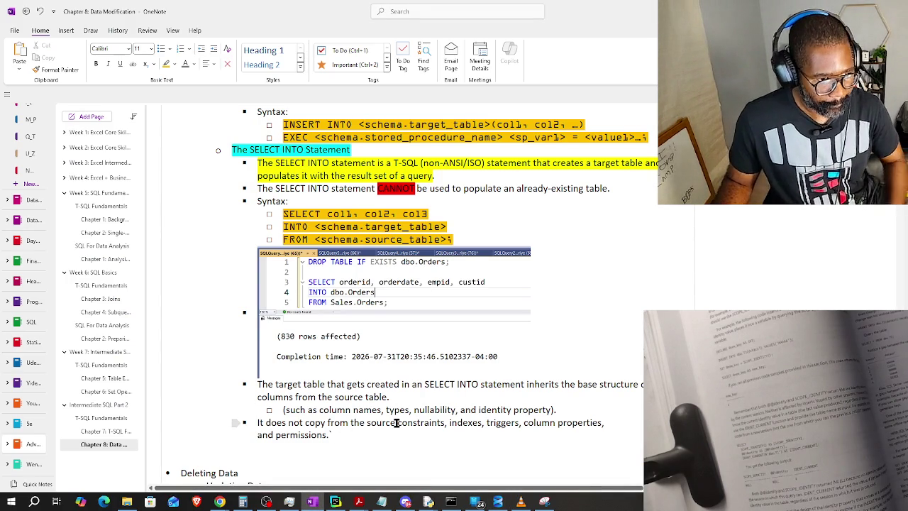
key(Return)
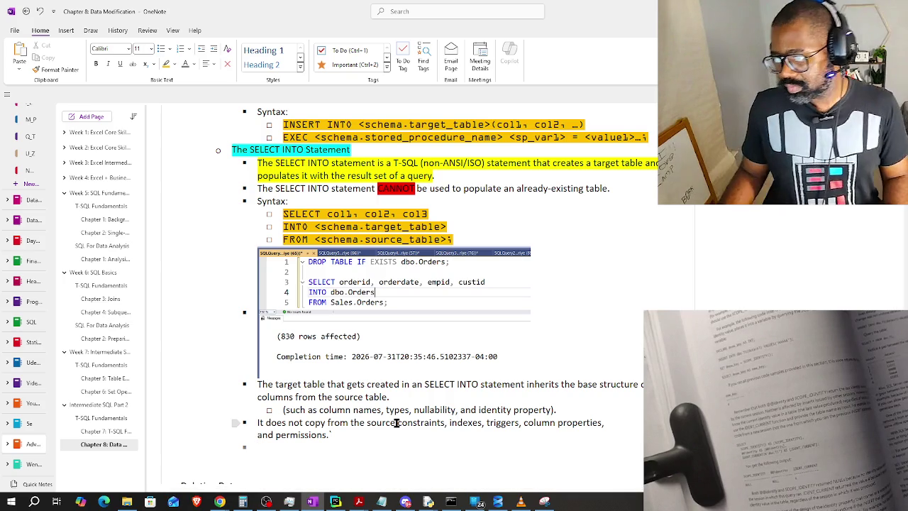
text(If you need to use set operat)
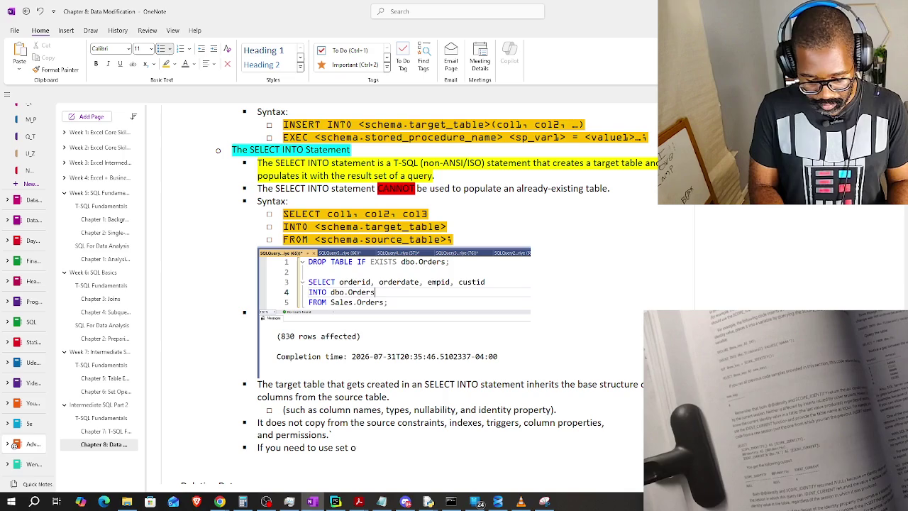
text(ions (UNION, )
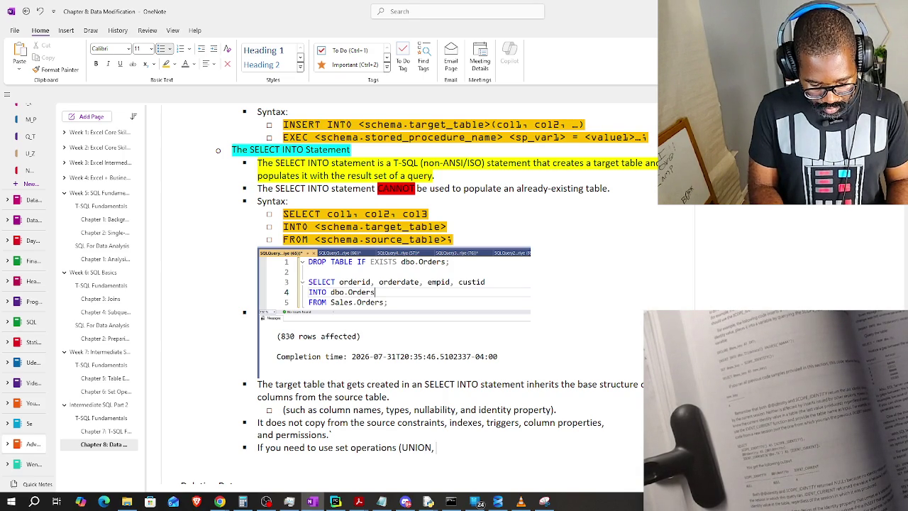
text(EXCEPT,)
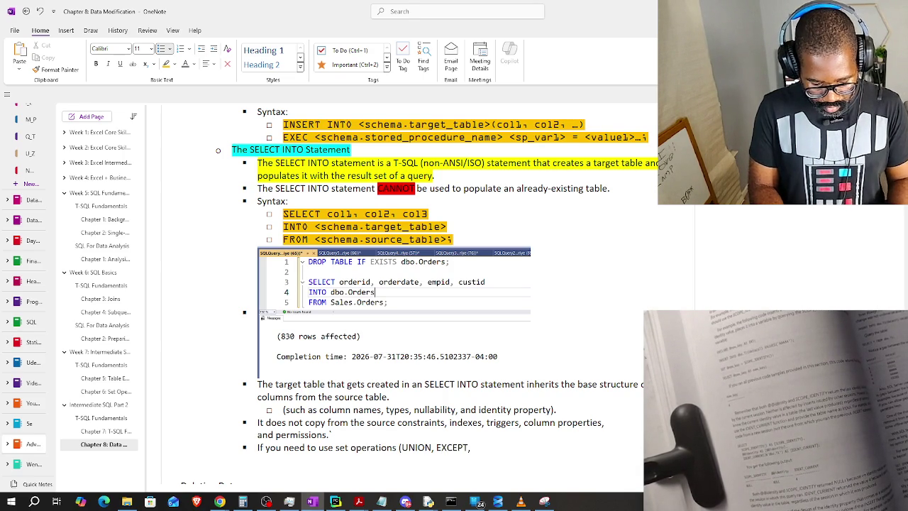
text( etc)
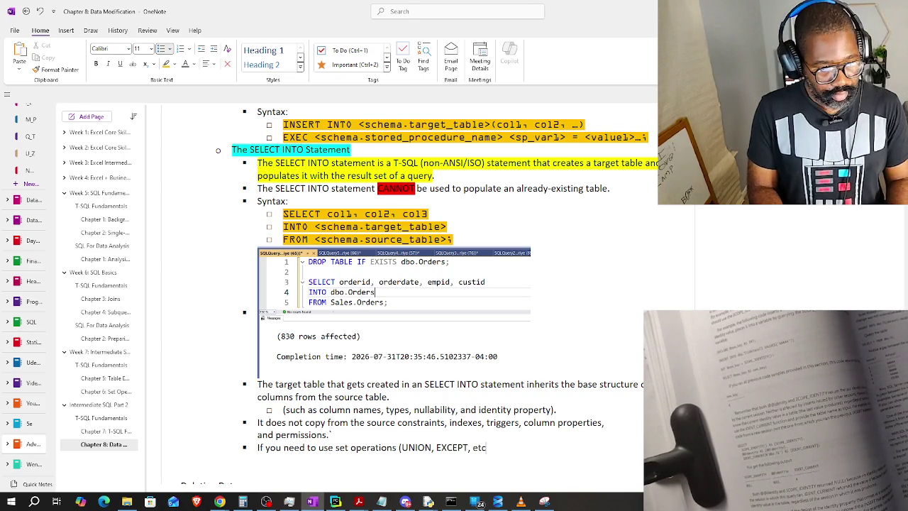
text() with )
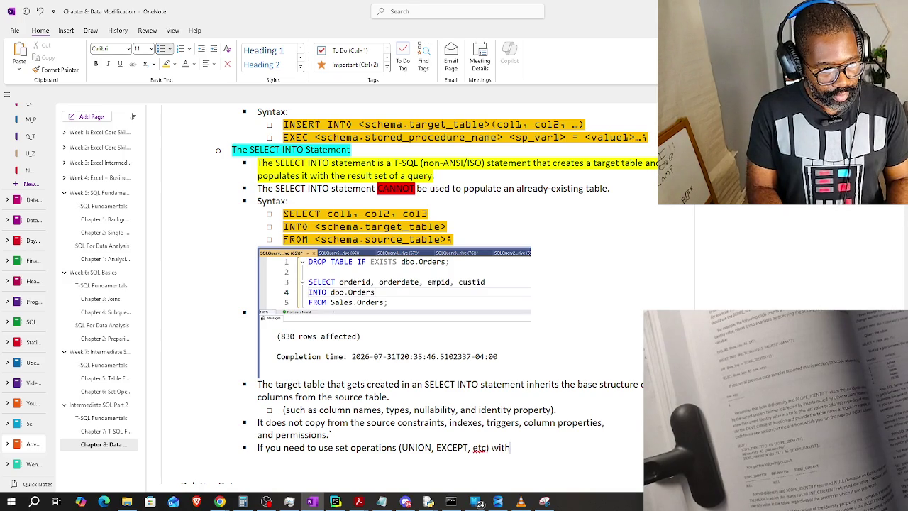
text(t)
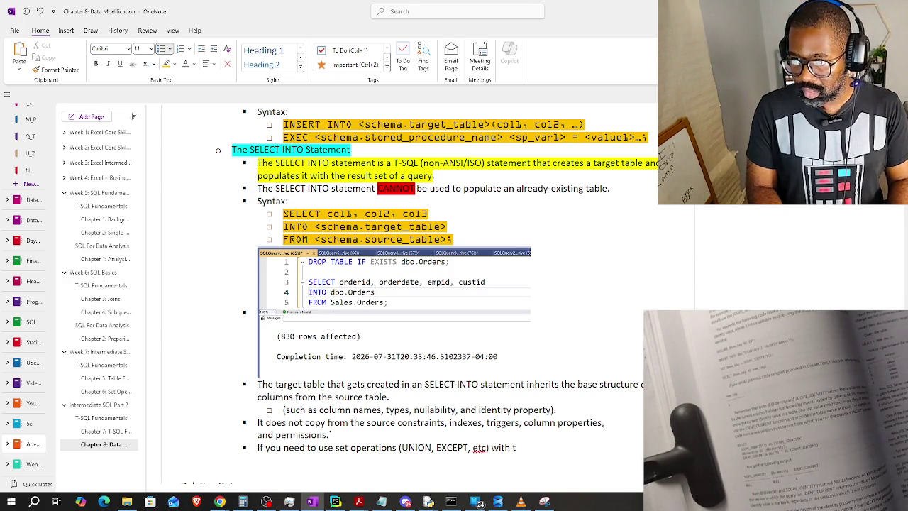
text(he SELEC)
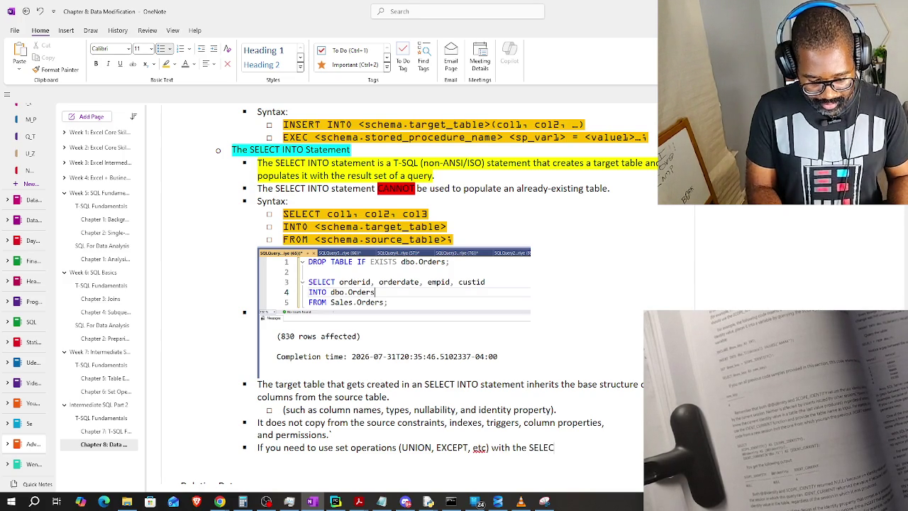
text(T INTO statement, yo)
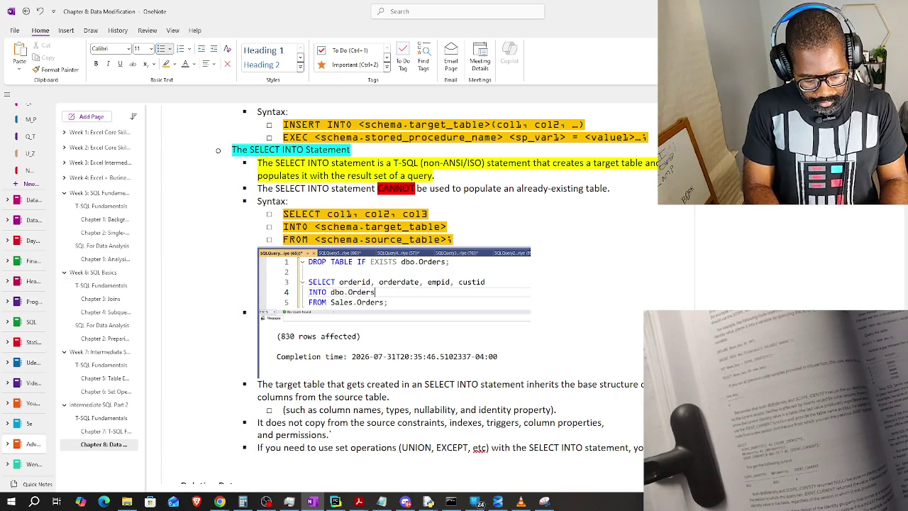
text(the )
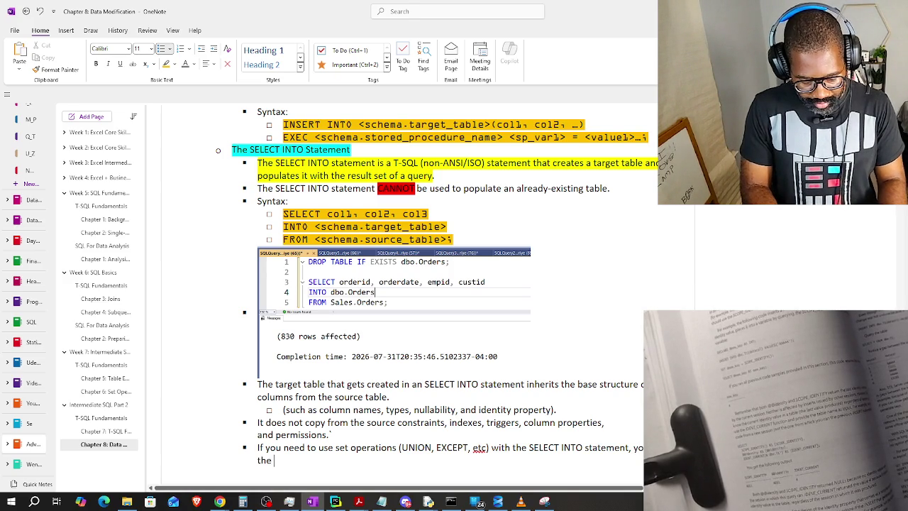
text(INTO cl)
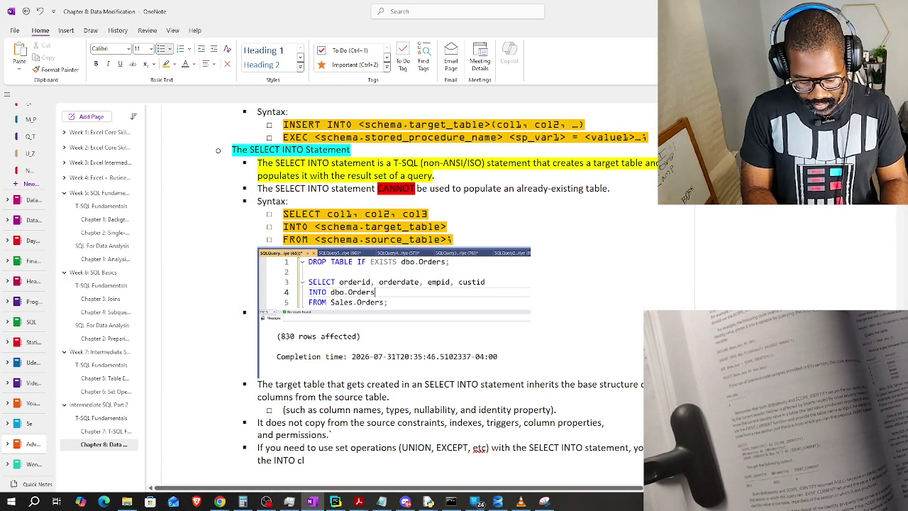
text(ause in front of)
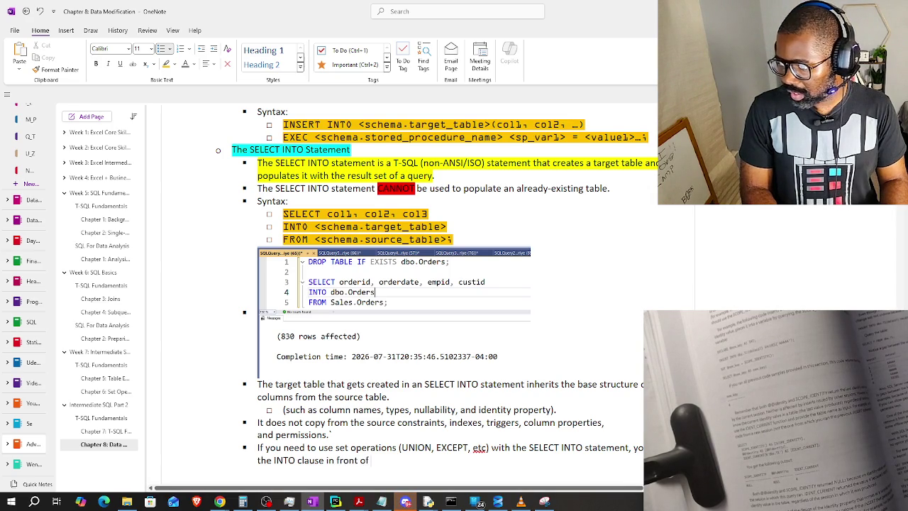
text( the FROM clau)
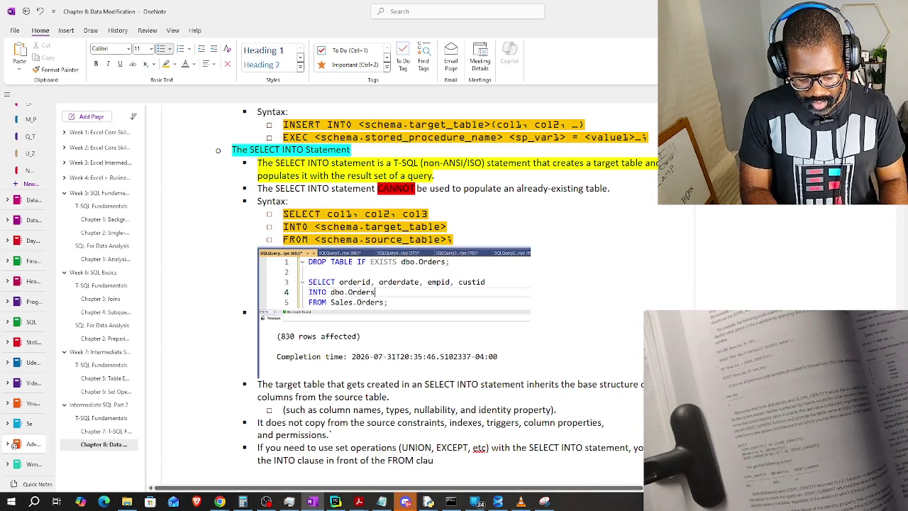
text(se of)
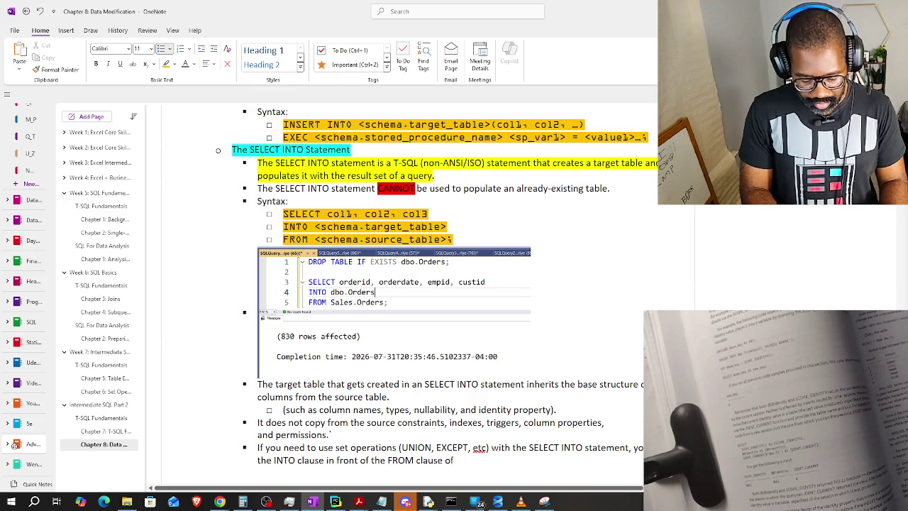
text( the first que)
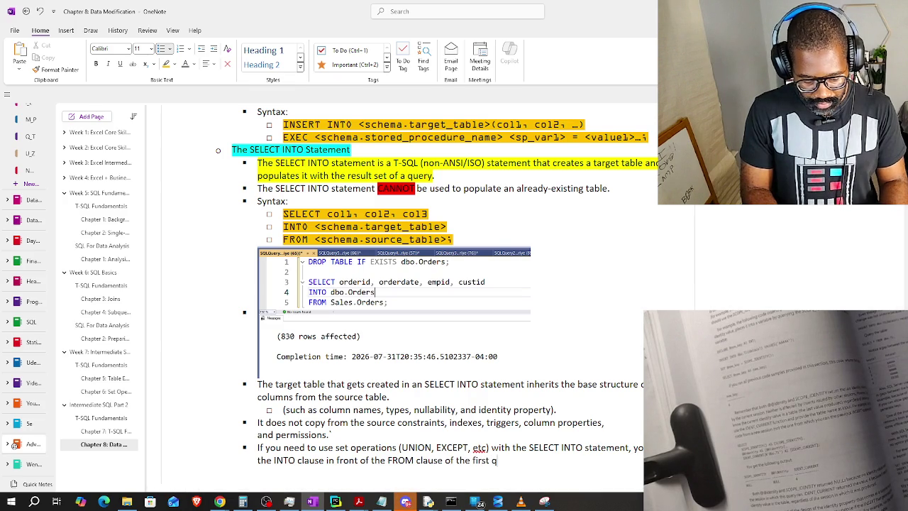
text(ry.)
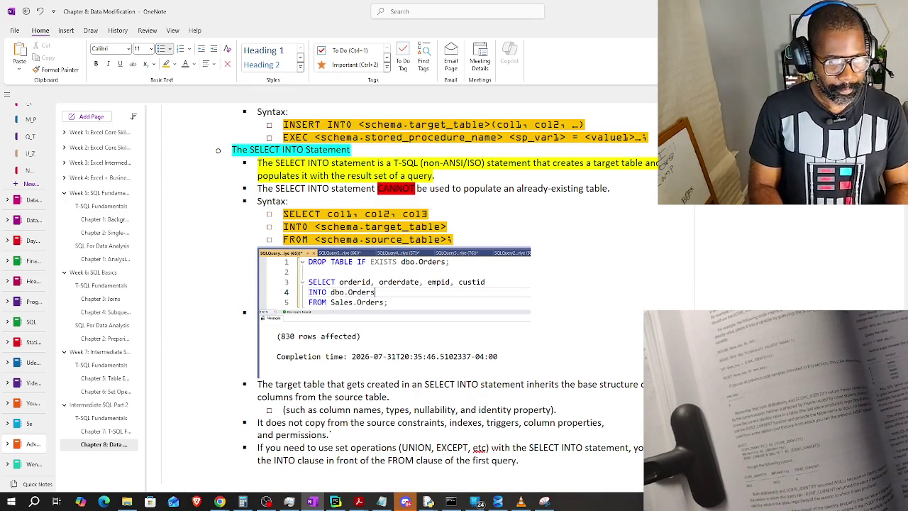
mouse_move(454, 319)
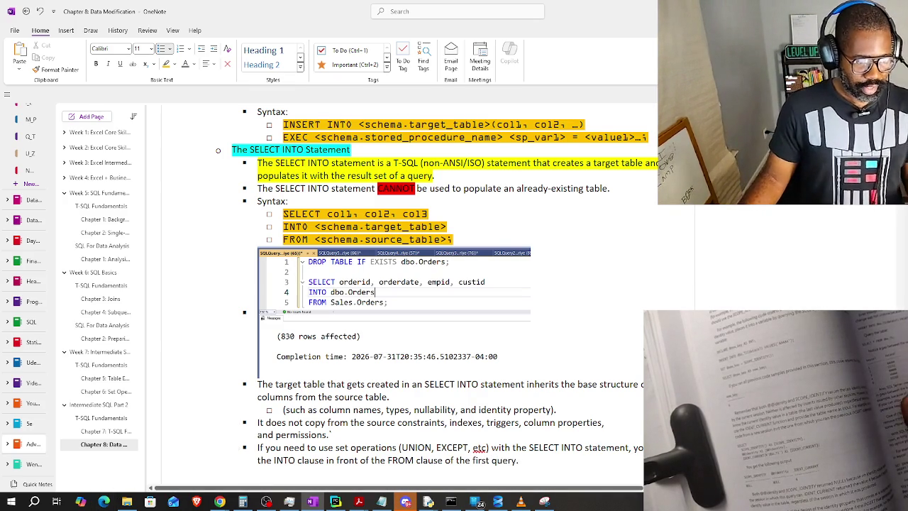
scroll(567, 425, down, 2)
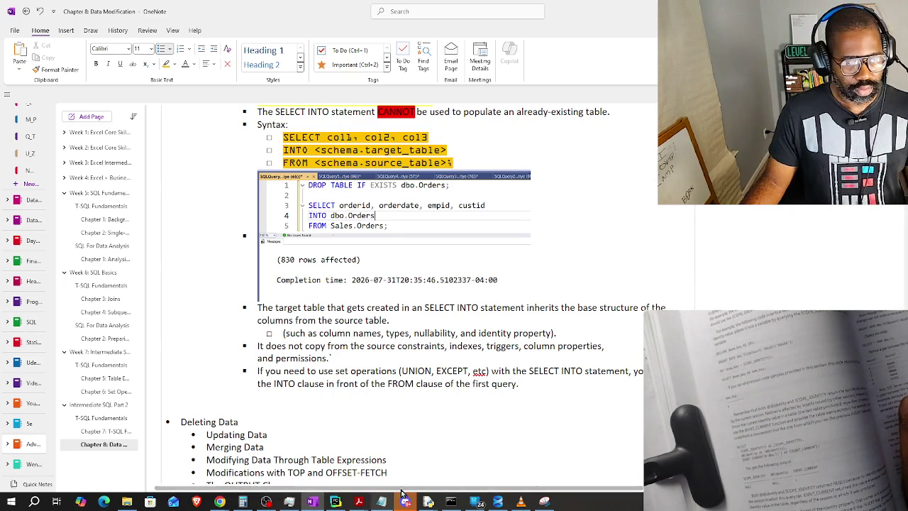
click(495, 504)
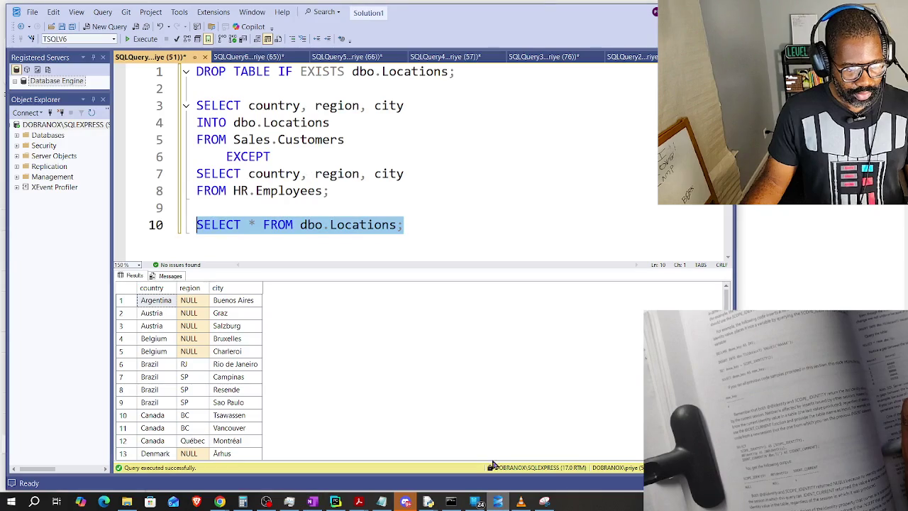
Place the cursor at lines 8 and 10 of the Locations query, then bring up Snipping Tool.
click(410, 245)
click(368, 194)
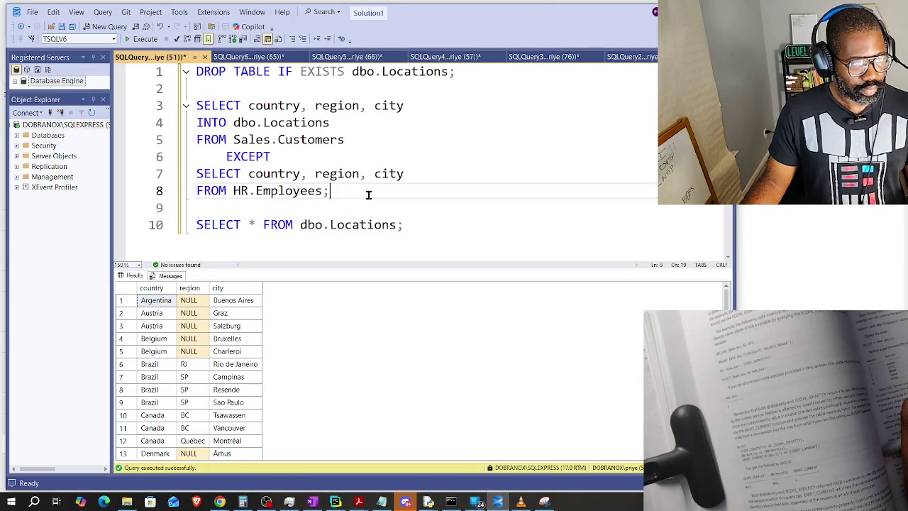
drag(424, 230, 194, 226)
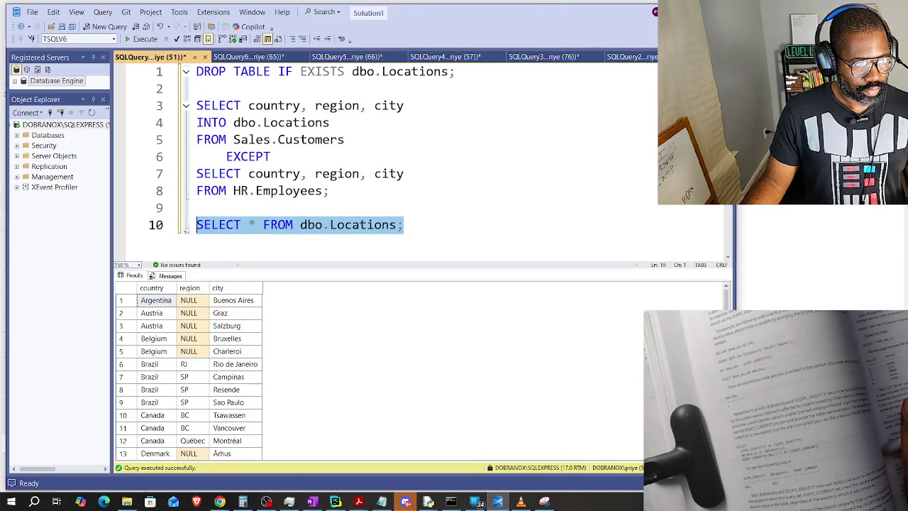
click(454, 200)
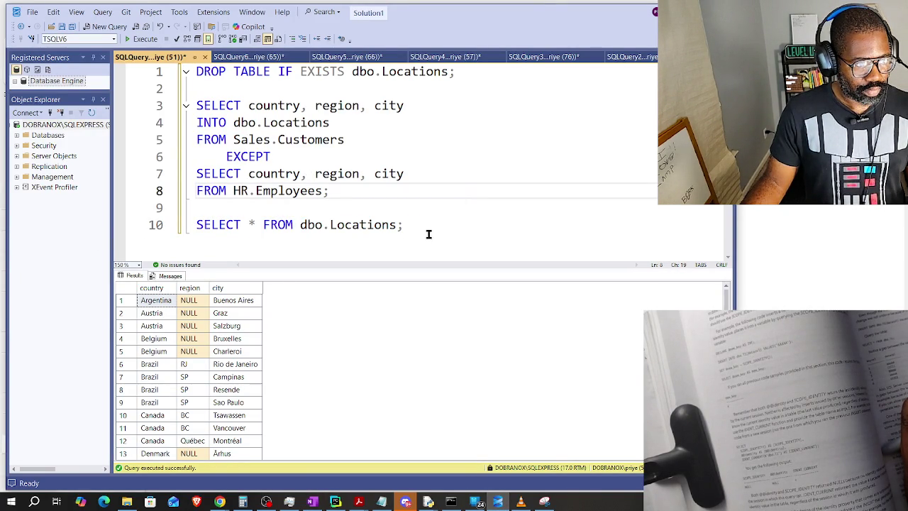
click(431, 227)
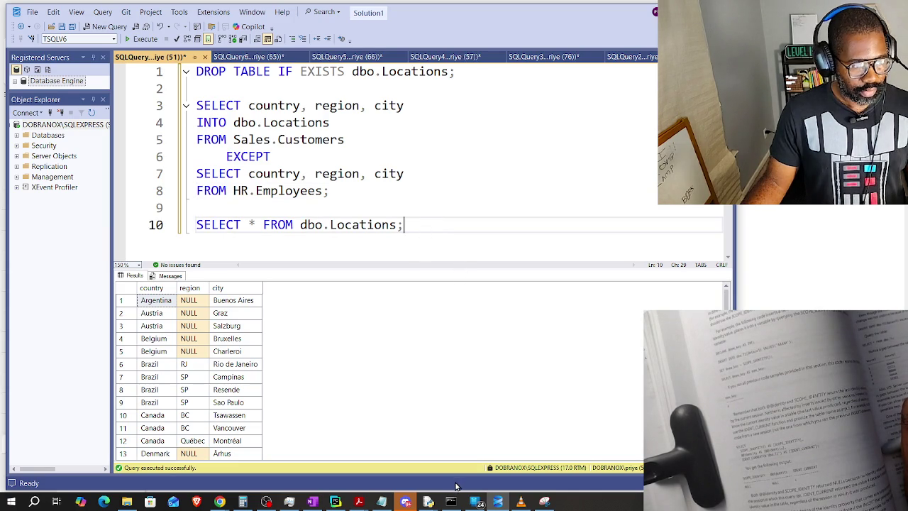
click(544, 502)
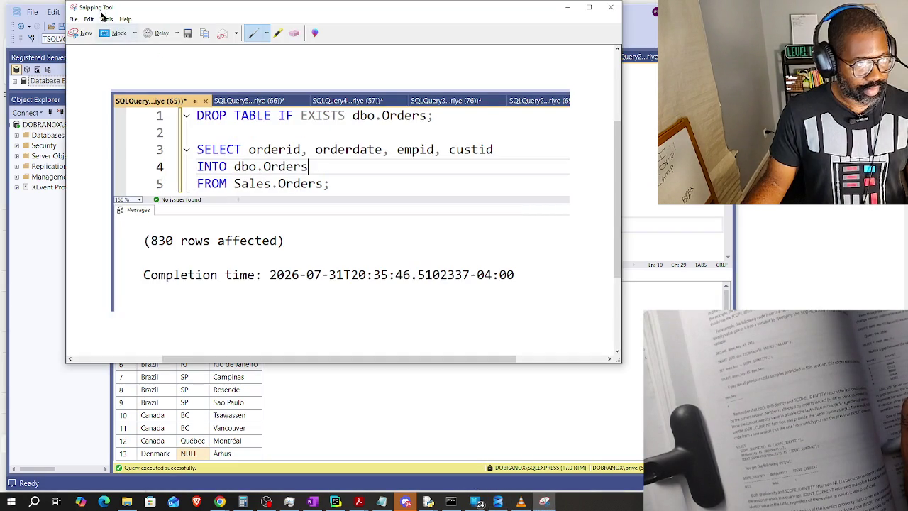
Snip the query editor and results grid, and draw a green pen bracket beside lines 3–5.
click(81, 33)
mouse_move(112, 51)
mouse_down()
mouse_move(511, 458)
mouse_move(479, 475)
mouse_up()
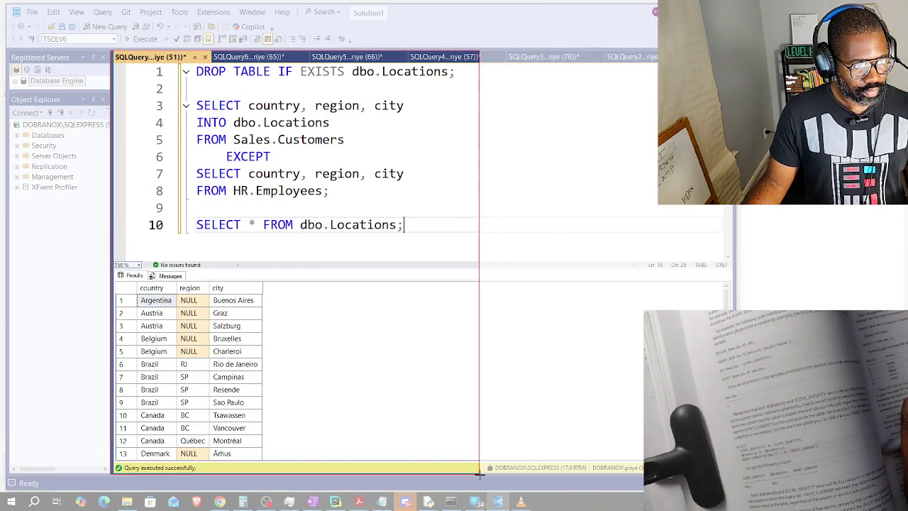
drag(480, 474, 479, 477)
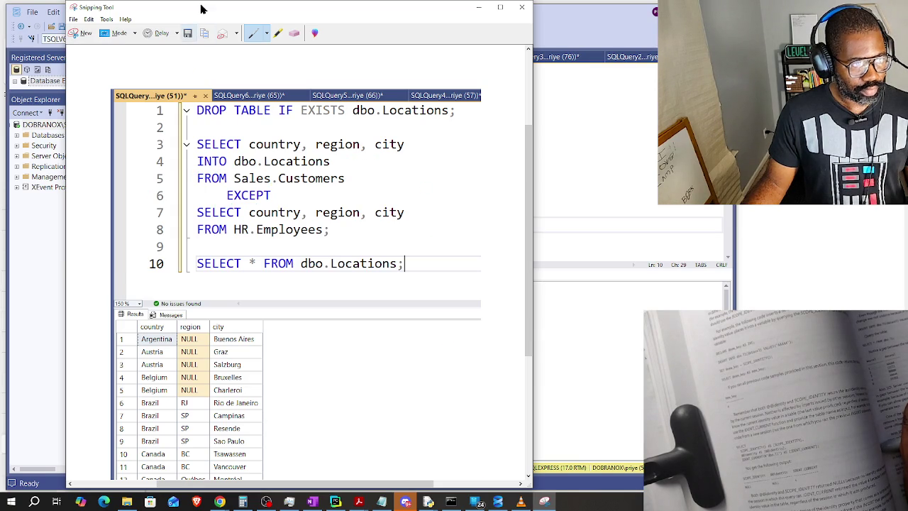
click(267, 35)
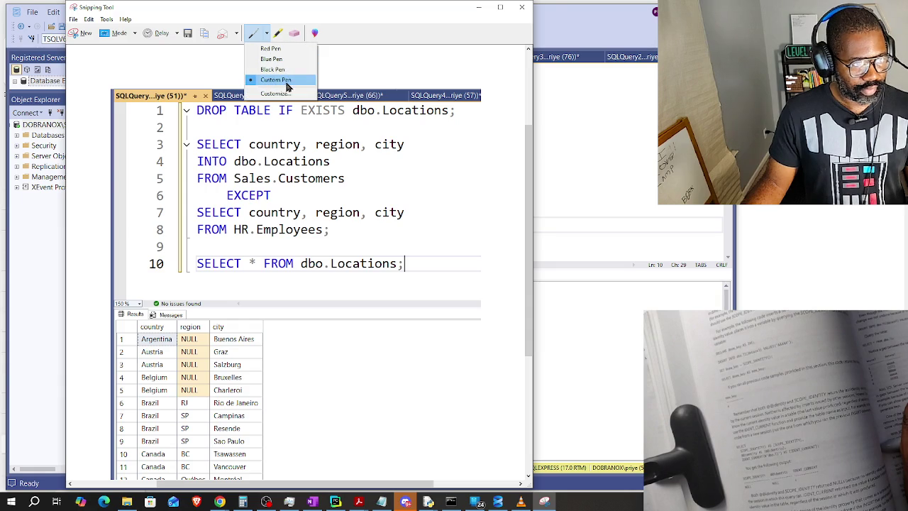
click(197, 136)
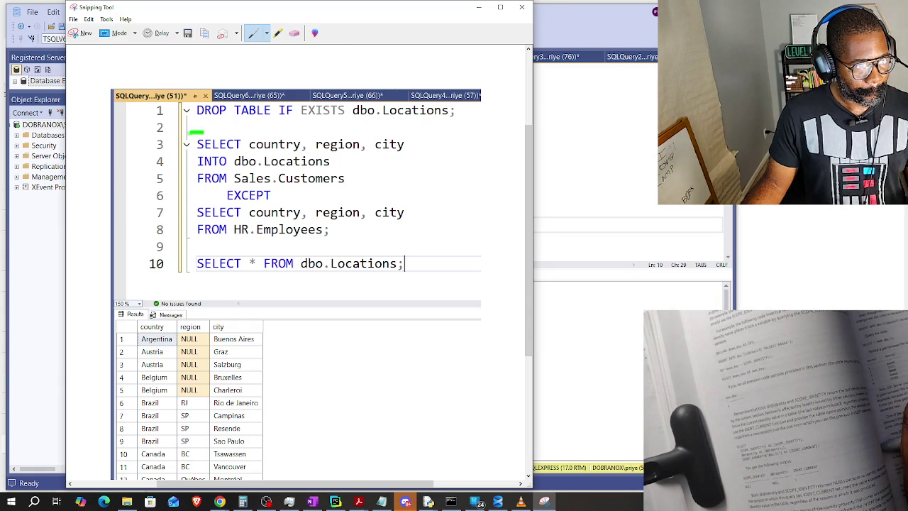
drag(178, 182, 186, 188)
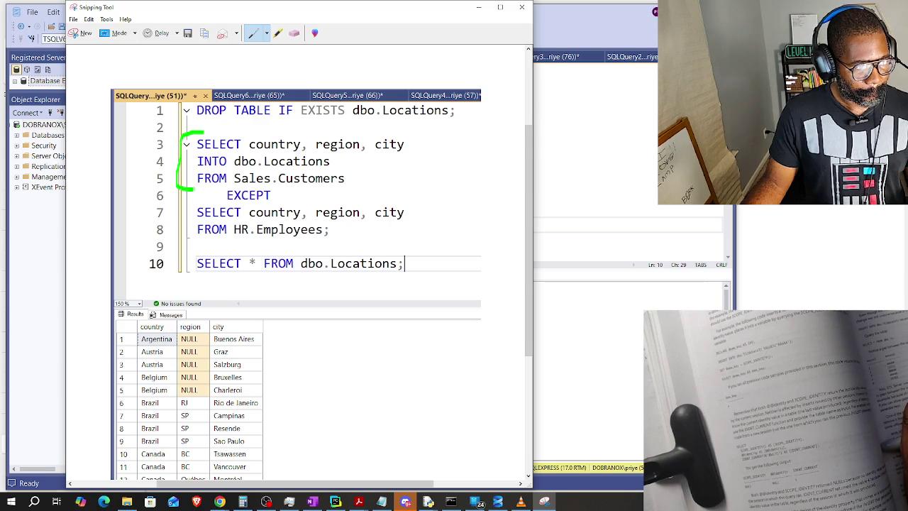
Customize the pen colour to Fuchsia for bracketing the EXCEPT query.
click(266, 34)
click(282, 94)
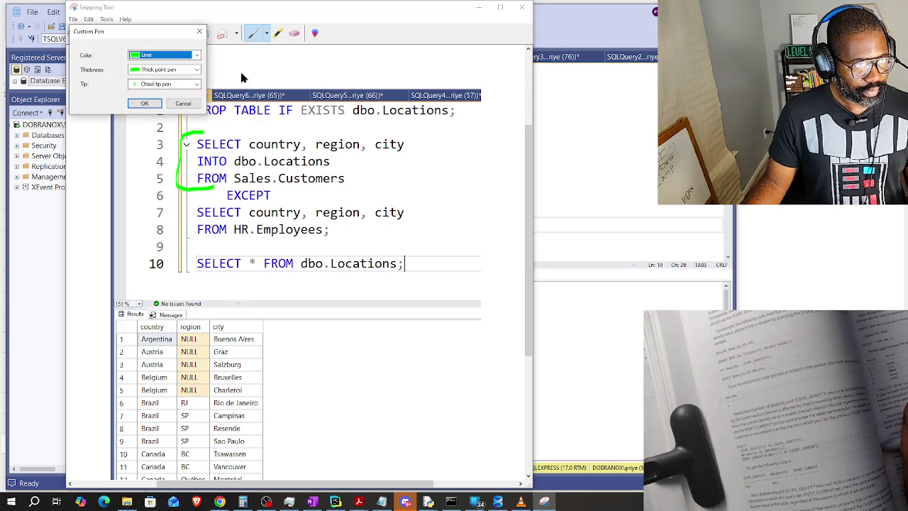
click(163, 55)
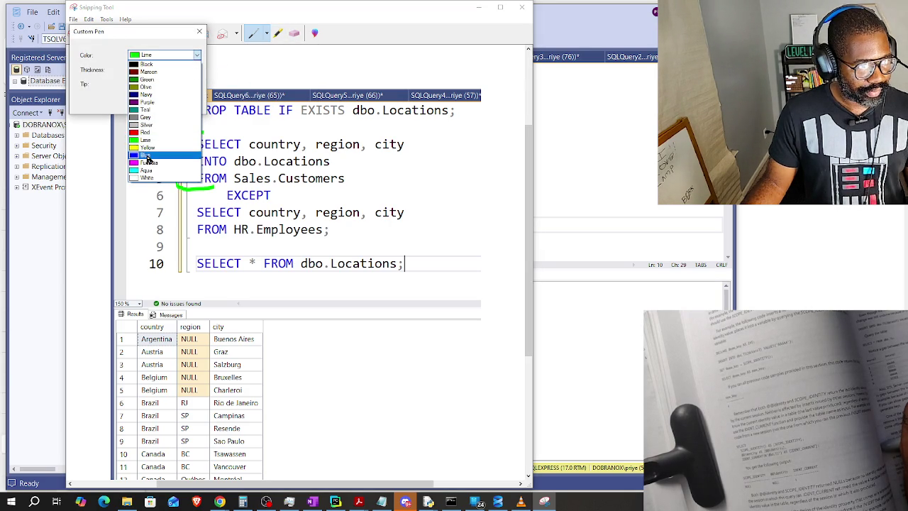
click(149, 155)
click(194, 57)
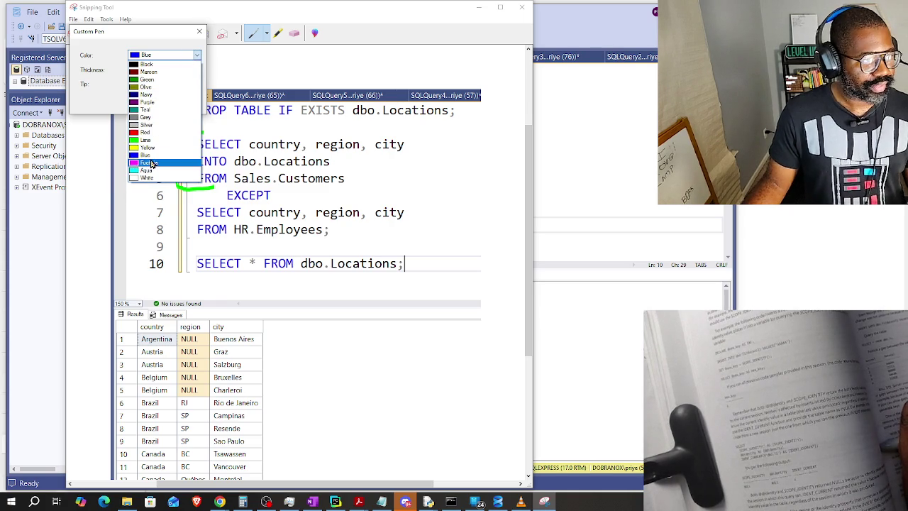
click(148, 163)
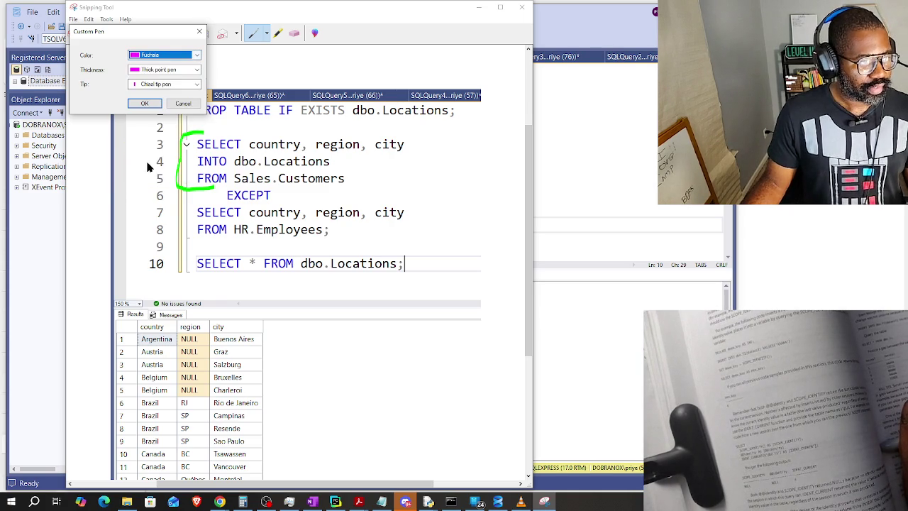
click(144, 103)
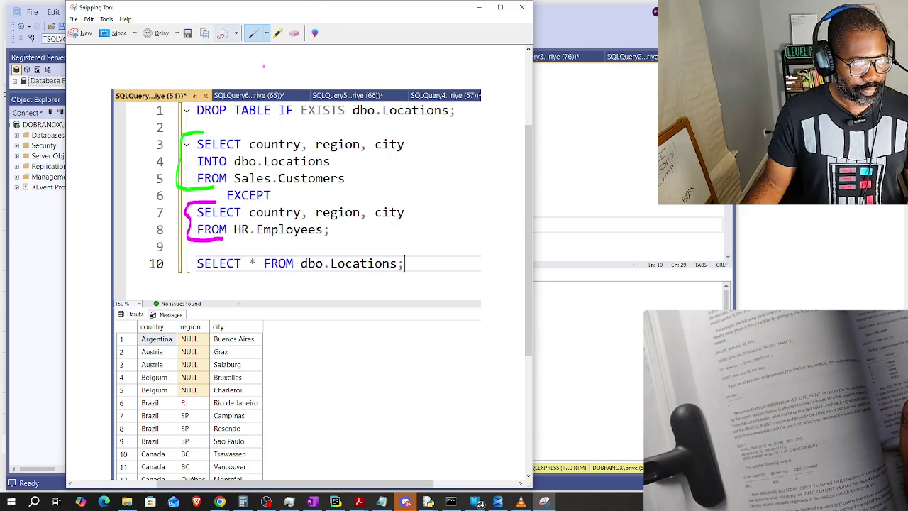
click(842, 308)
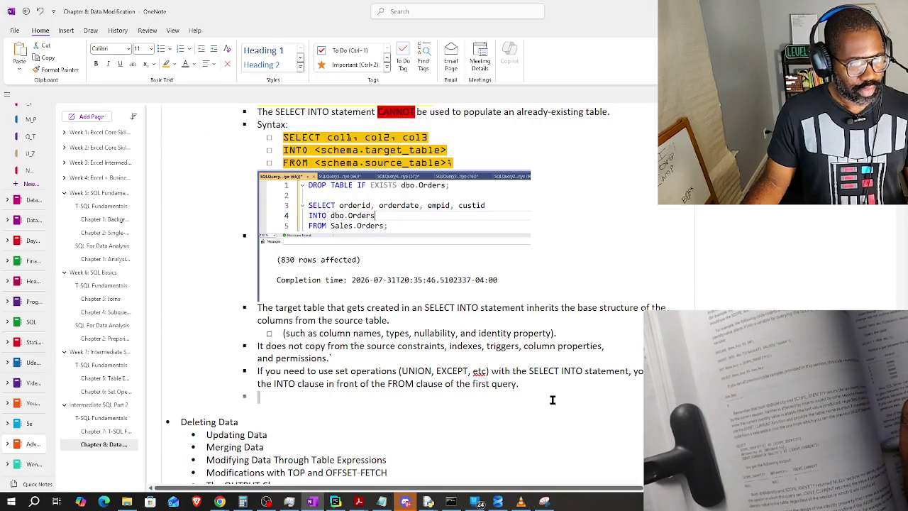
Paste the annotated dbo.Locations query screenshot into an indented bullet on the Chapter 8 page.
key(Tab)
key(ctrl+v)
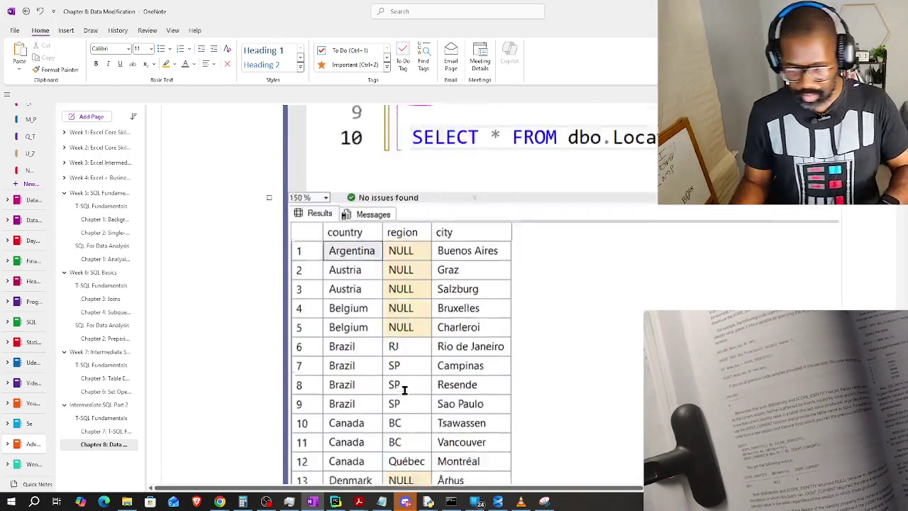
key(alt+Tab)
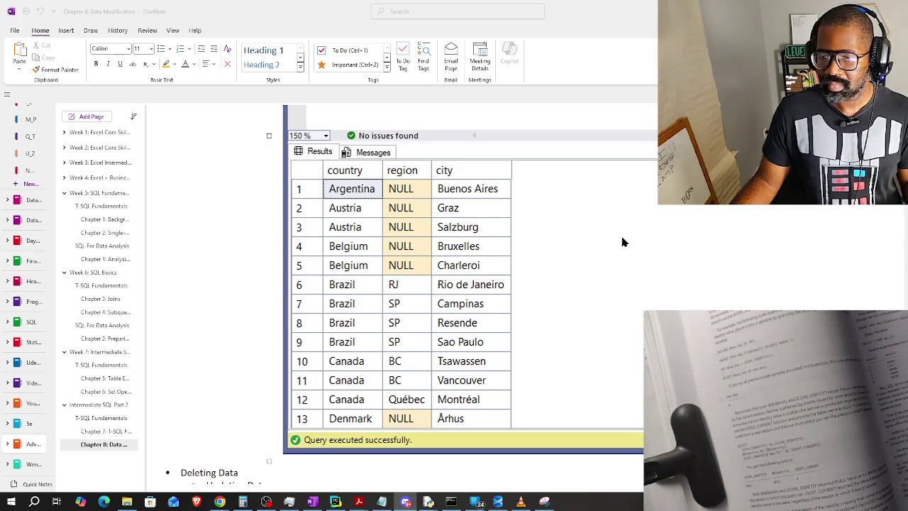
scroll(348, 294, up, 4)
scroll(348, 294, up, 2)
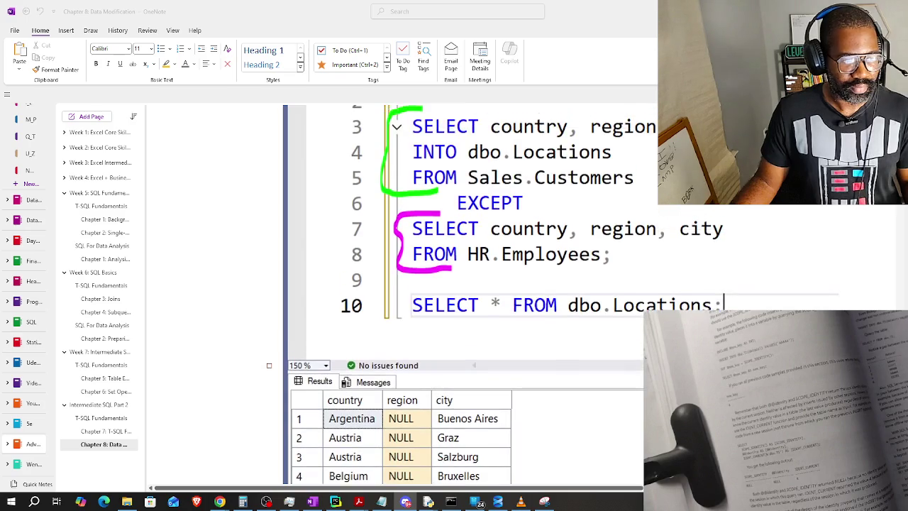
scroll(468, 320, down, 4)
scroll(468, 319, down, 1)
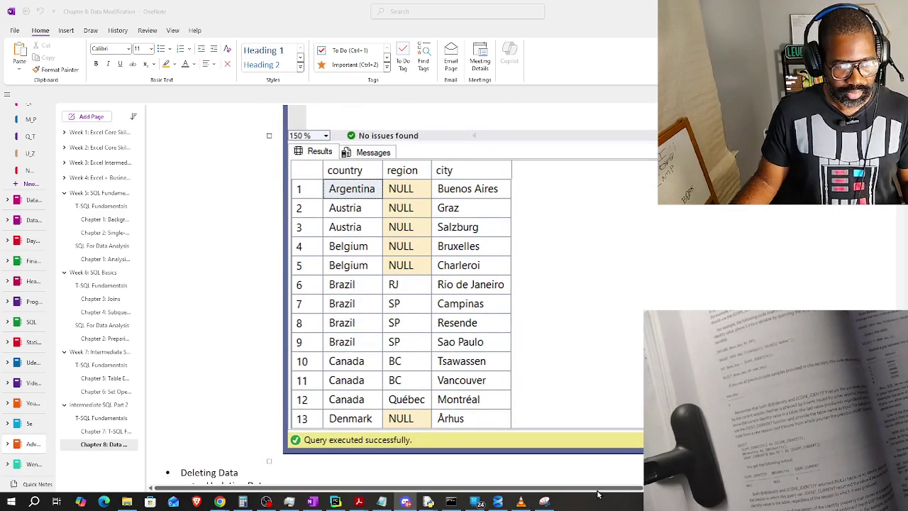
scroll(596, 492, right, 4)
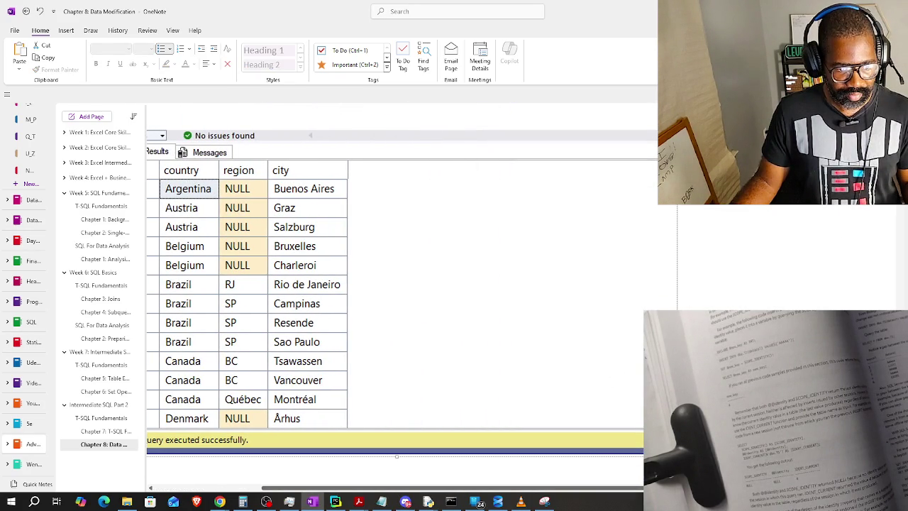
scroll(444, 266, down, 3)
scroll(421, 234, down, 1)
scroll(419, 280, up, 10)
scroll(426, 283, up, 2)
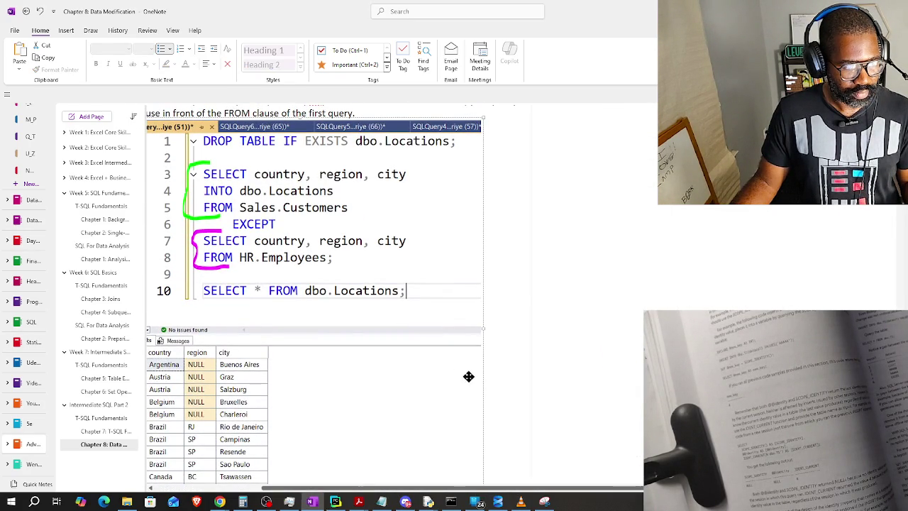
Shrink the screenshot to about 70% and start a bullet below it reading 'The green section'.
click(473, 479)
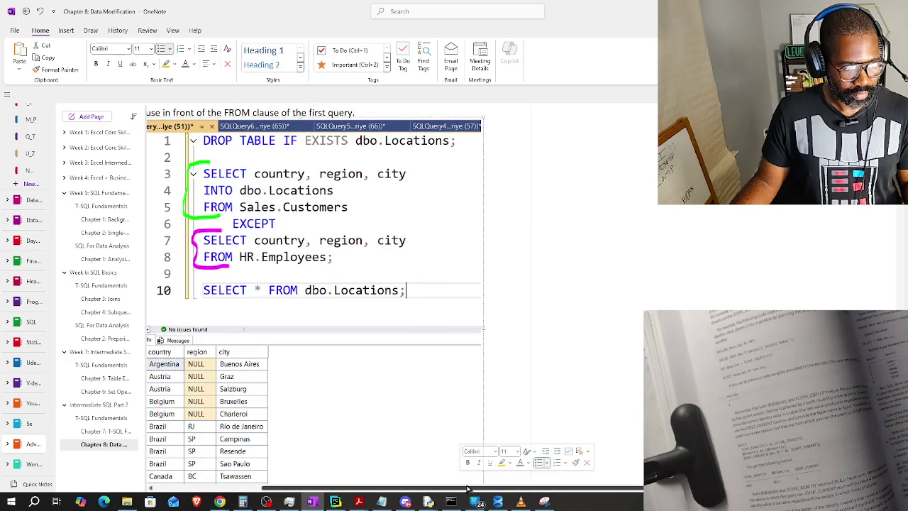
drag(467, 488, 341, 488)
scroll(399, 375, down, 2)
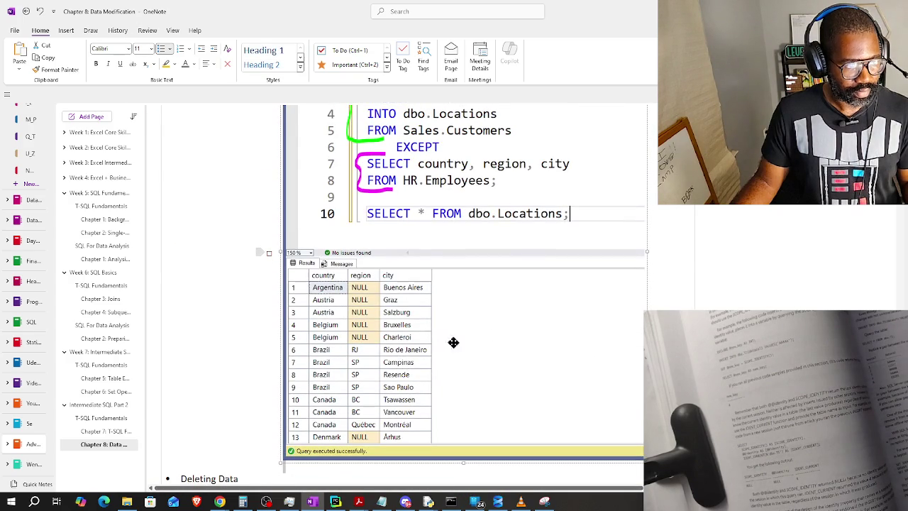
click(539, 312)
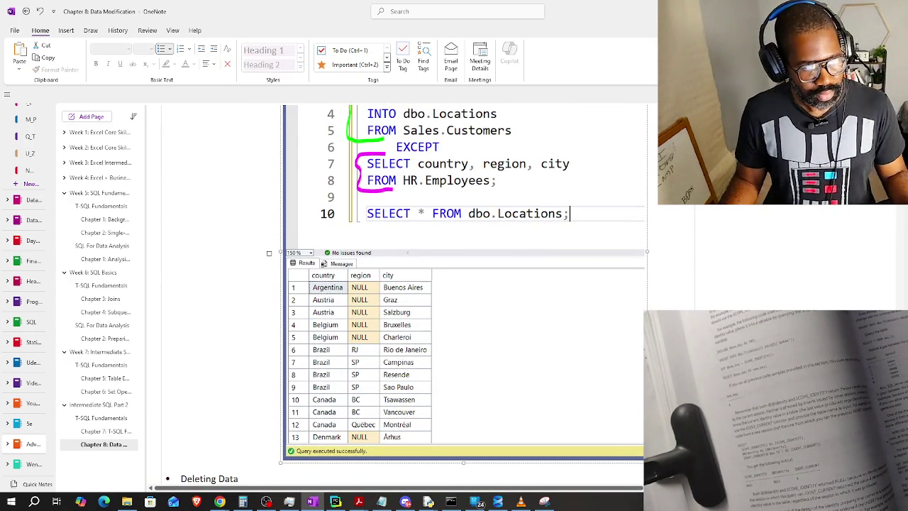
drag(646, 356, 543, 279)
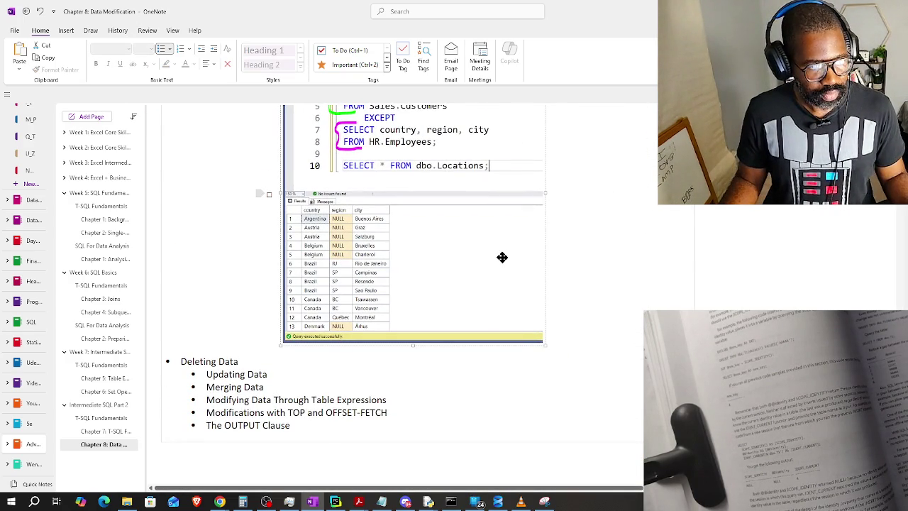
key(Escape)
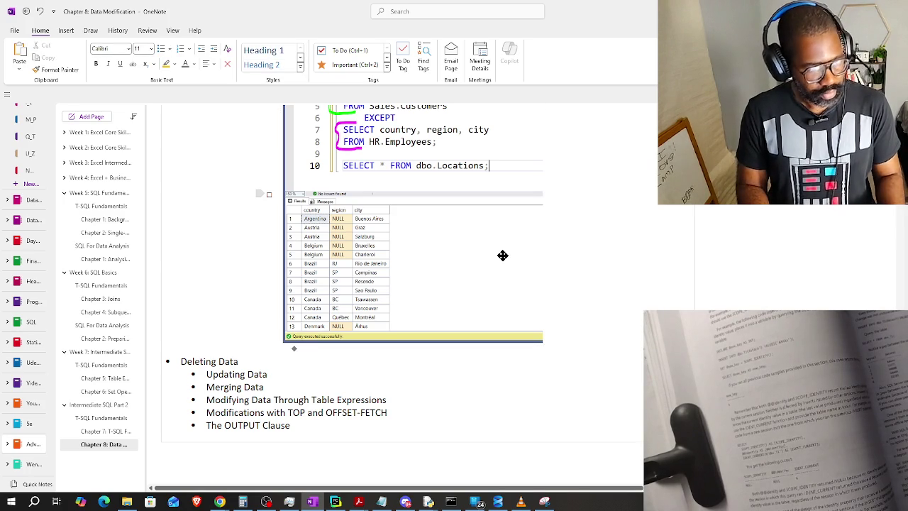
key(ctrl+period)
text(The green section)
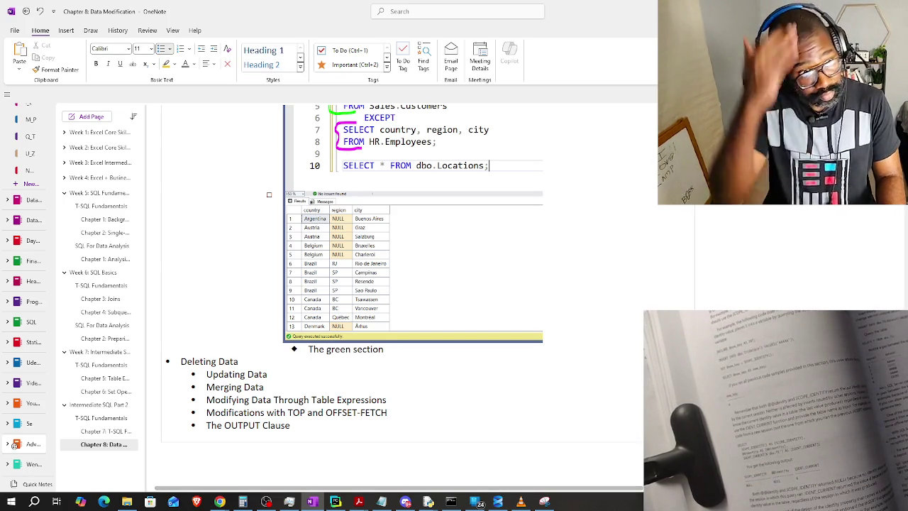
Continue the bullet: 'creates the dbo.Locations table and populates it with all the rows from Sales.Customers'.
scroll(450, 296, up, 3)
scroll(467, 247, up, 2)
scroll(508, 233, down, 2)
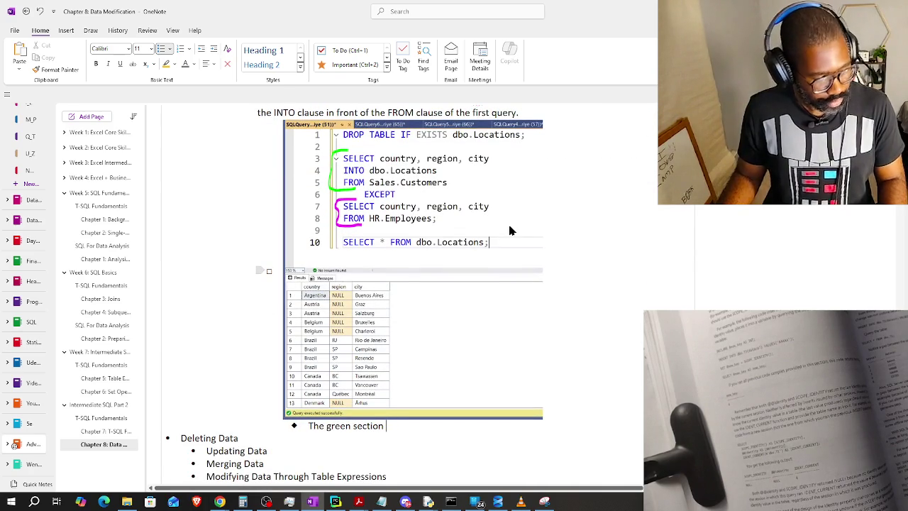
text(creates the dbo)
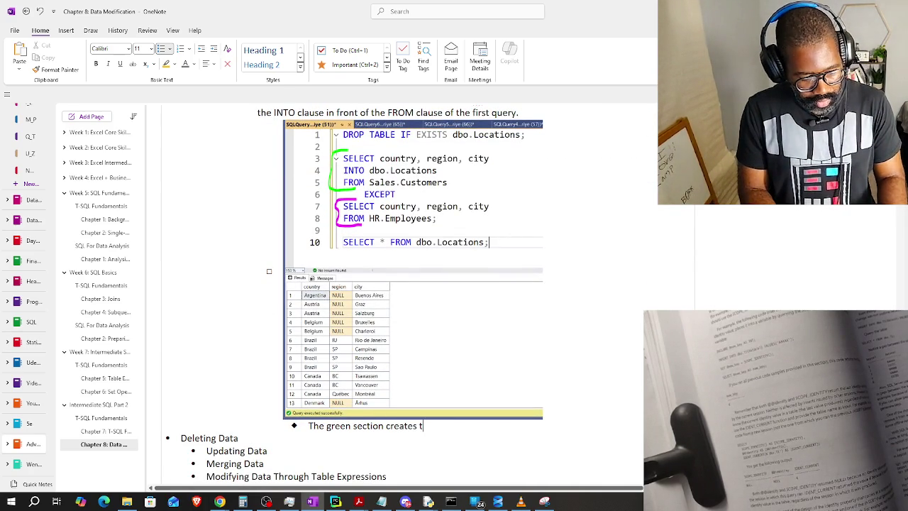
text(.Loc)
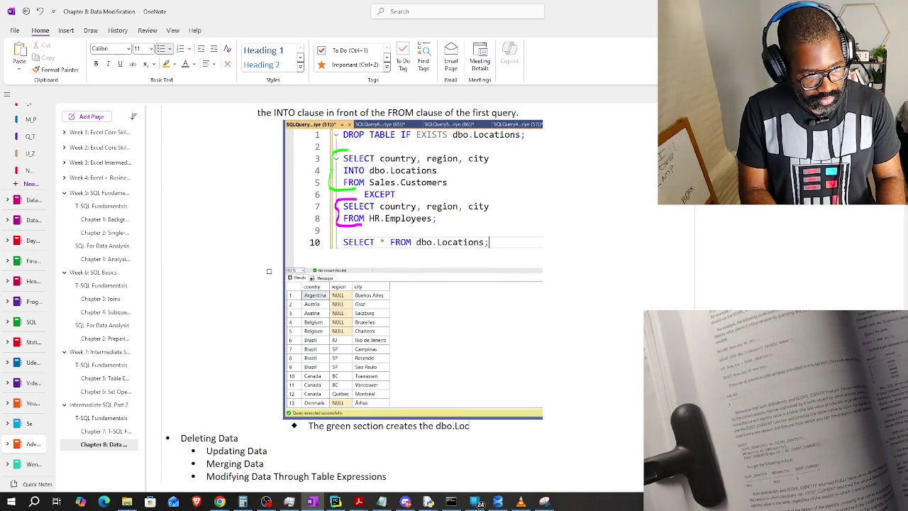
text(ations table and populates it with all)
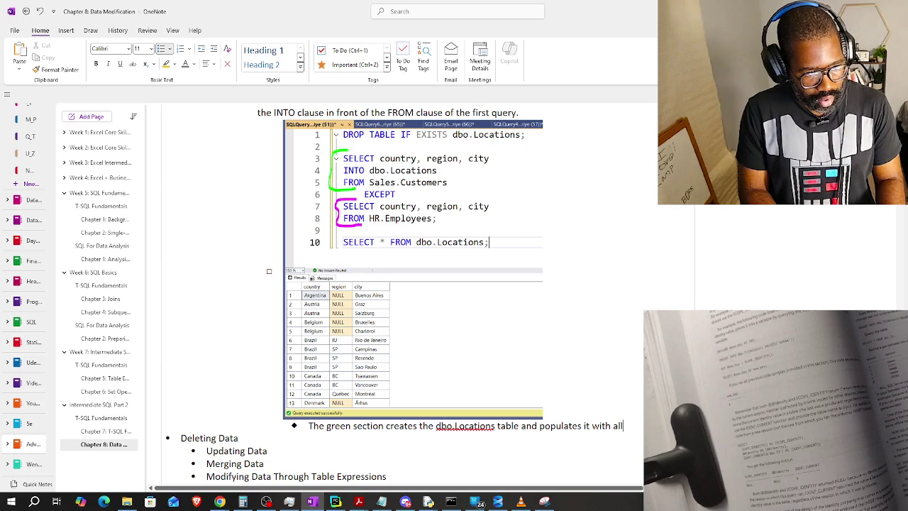
text( the)
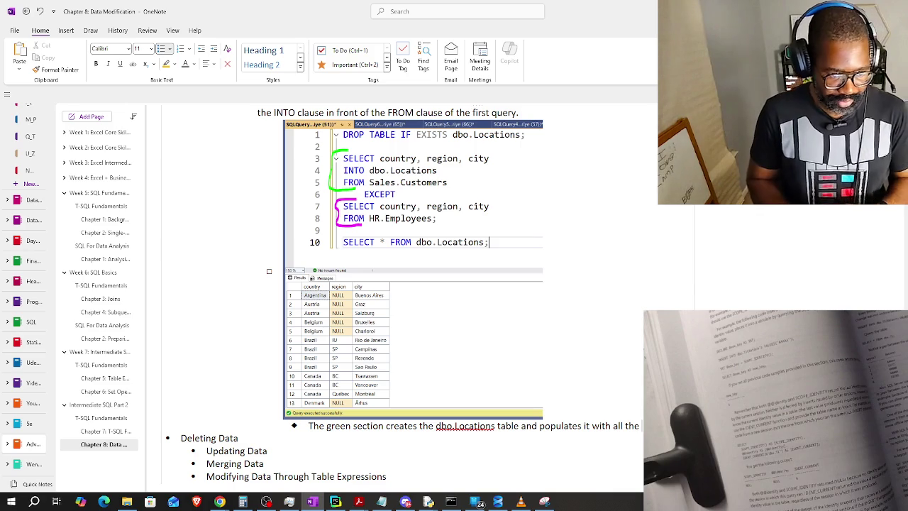
text( l)
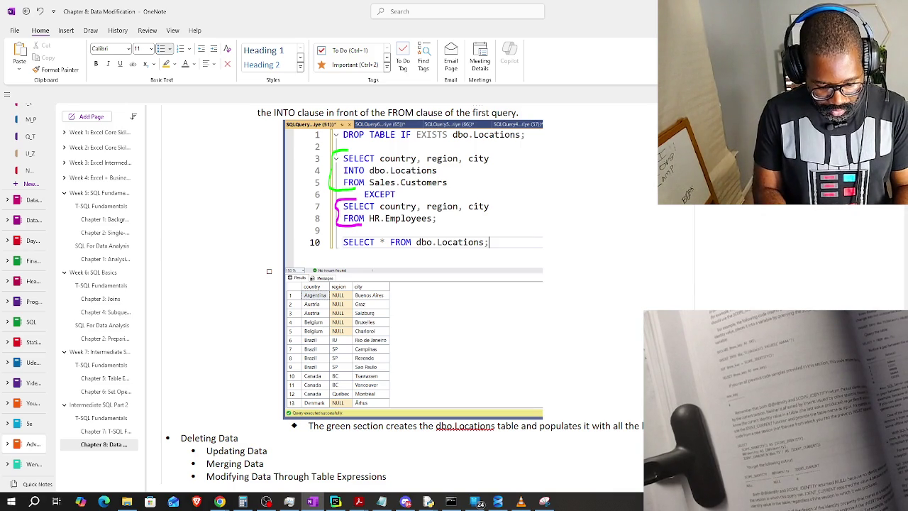
text(rowsfrom the)
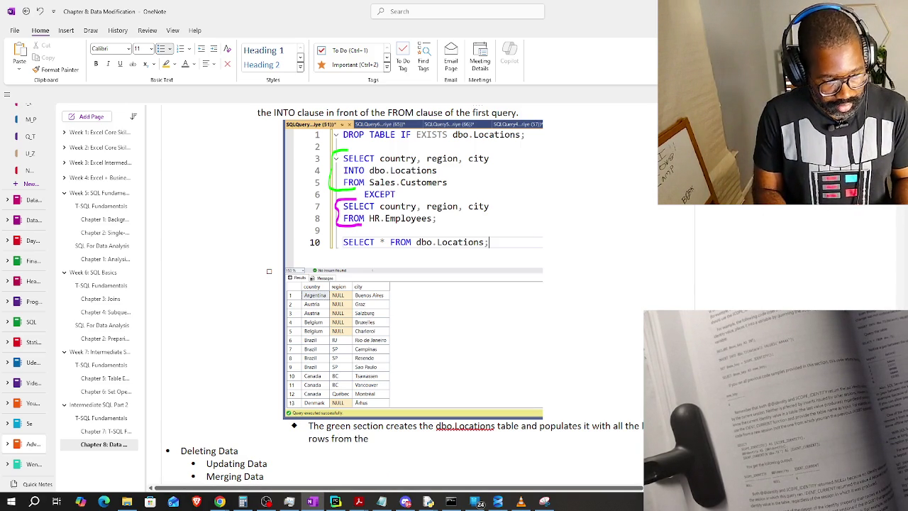
text( Sales.C)
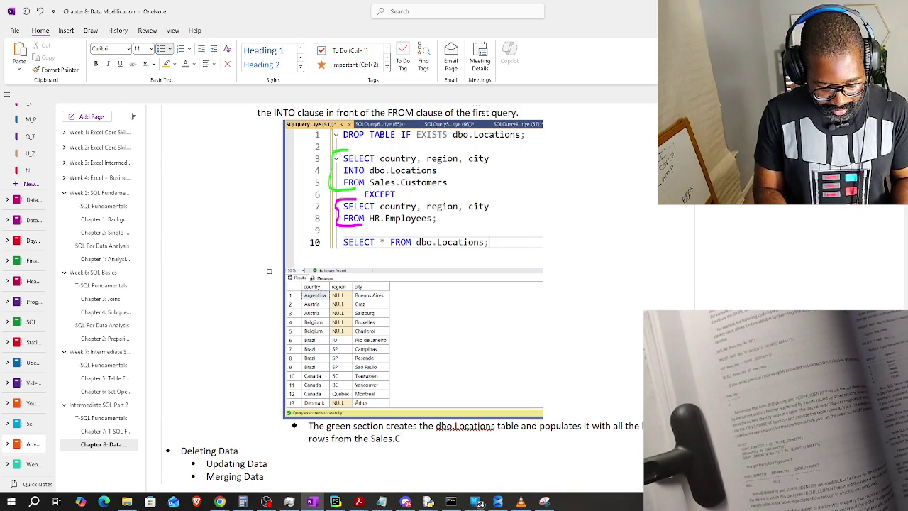
text(ustomers RT)
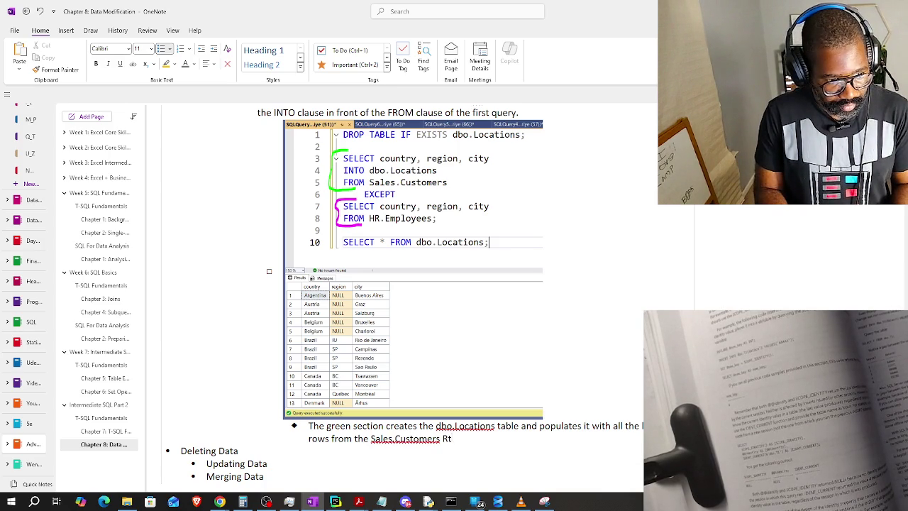
text(ble.)
Start a second bullet: 'The fuscia section' uses EXCEPT to filter out HR.Employees location rows.
key(Return)
text(The )
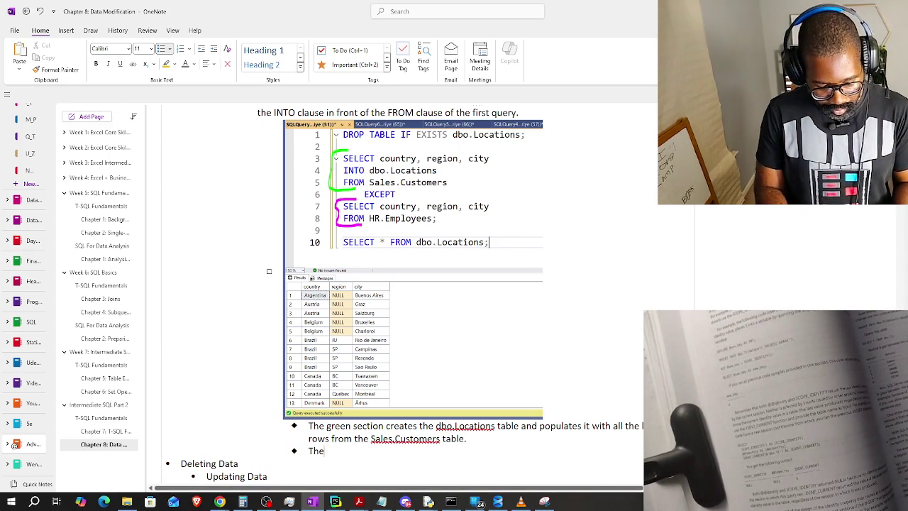
text(fu)
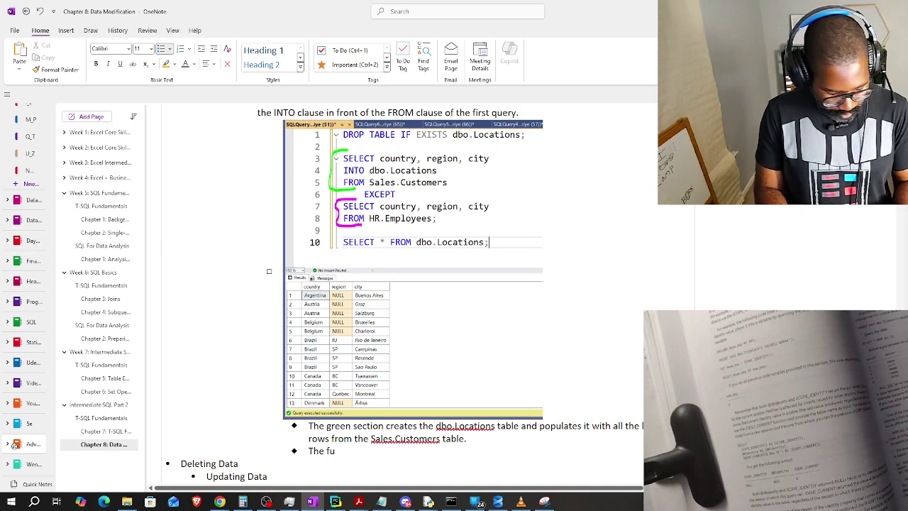
text(scia section)
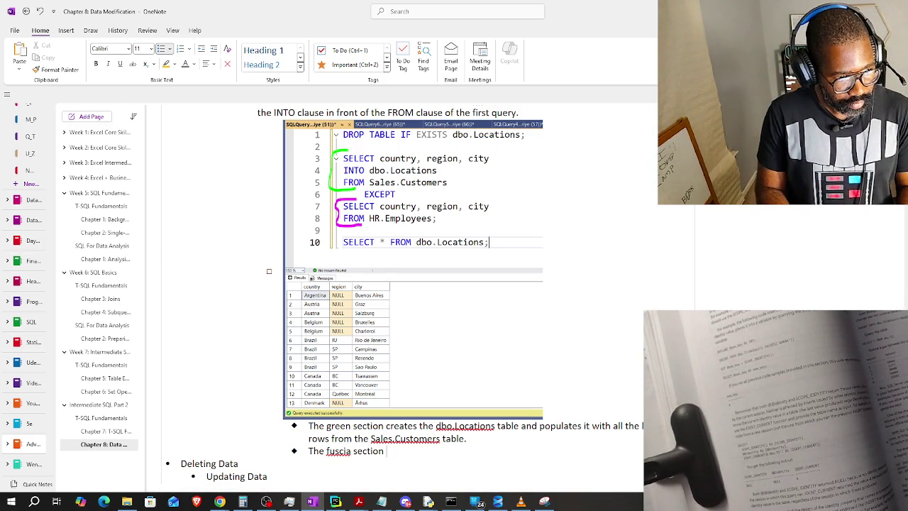
mouse_move(642, 466)
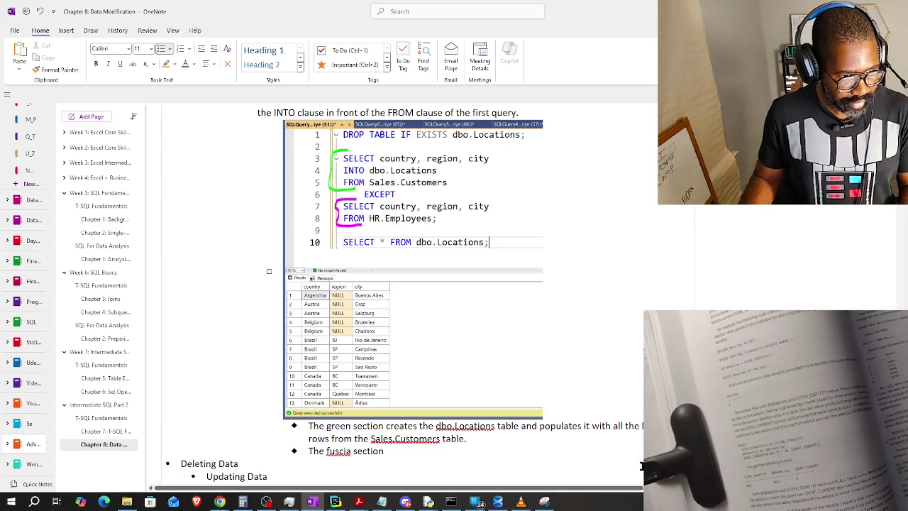
text(EXCEP)
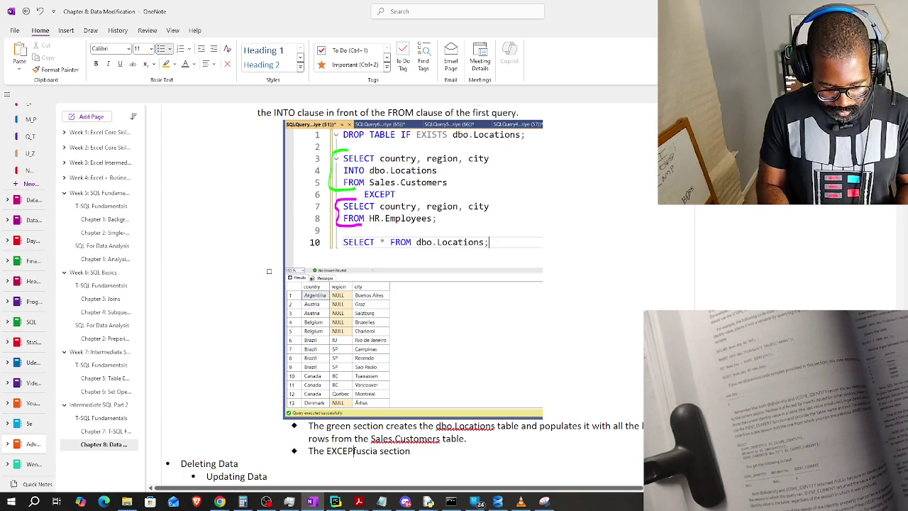
text(T and the )
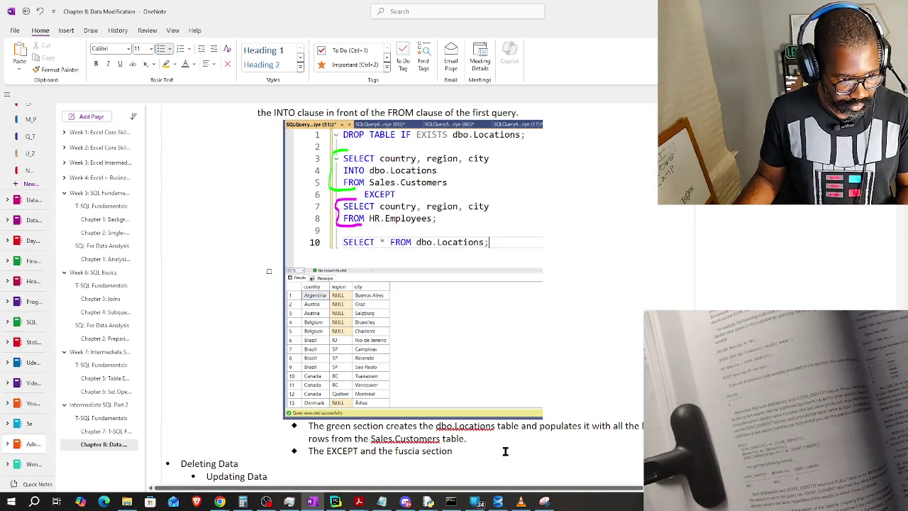
text( filter out a)
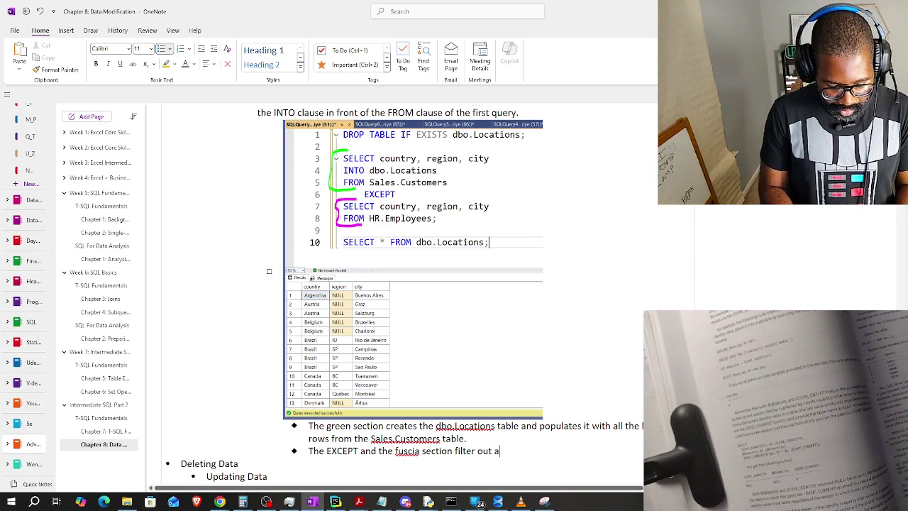
text(ll ma)
text(tching rows of lo)
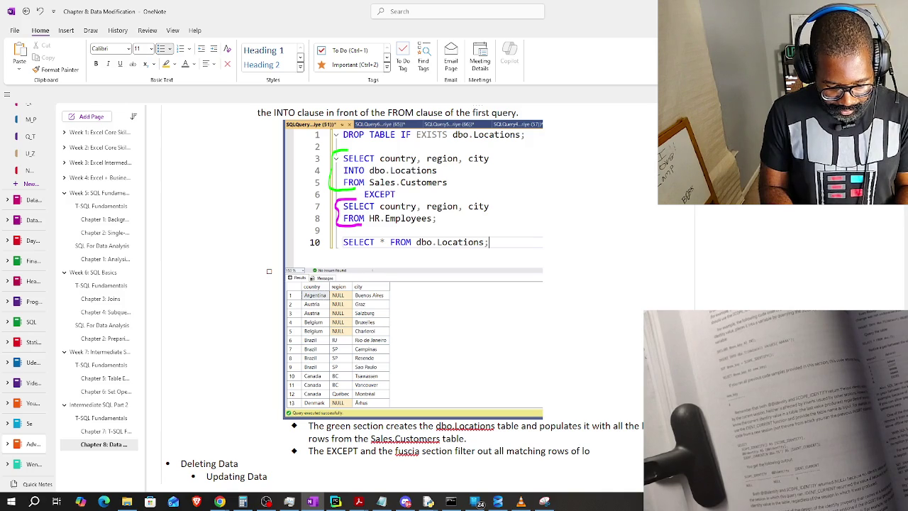
text(tion)
text( data f)
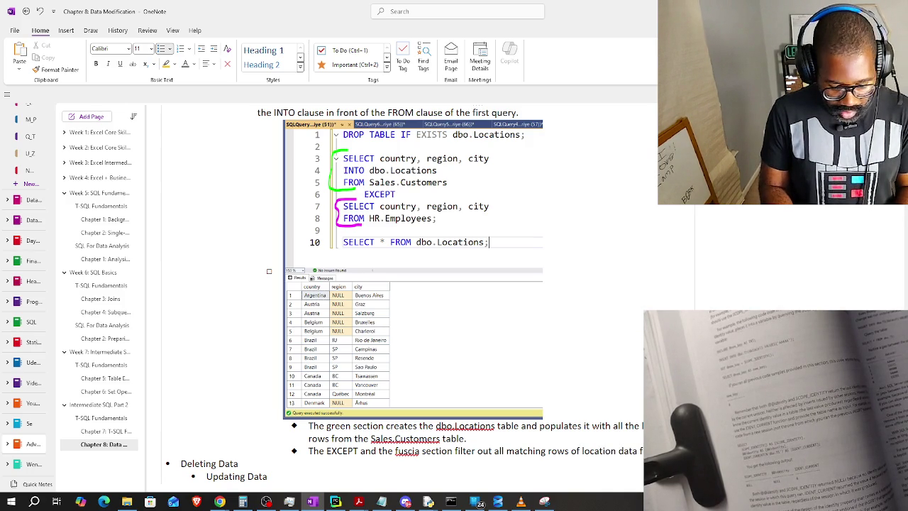
text(rom HR.Emplo)
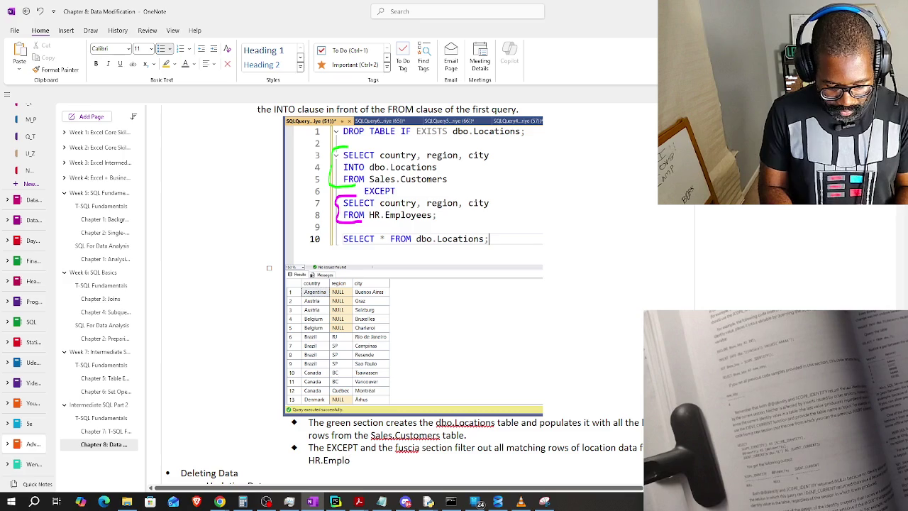
text(s tab)
text(e.)
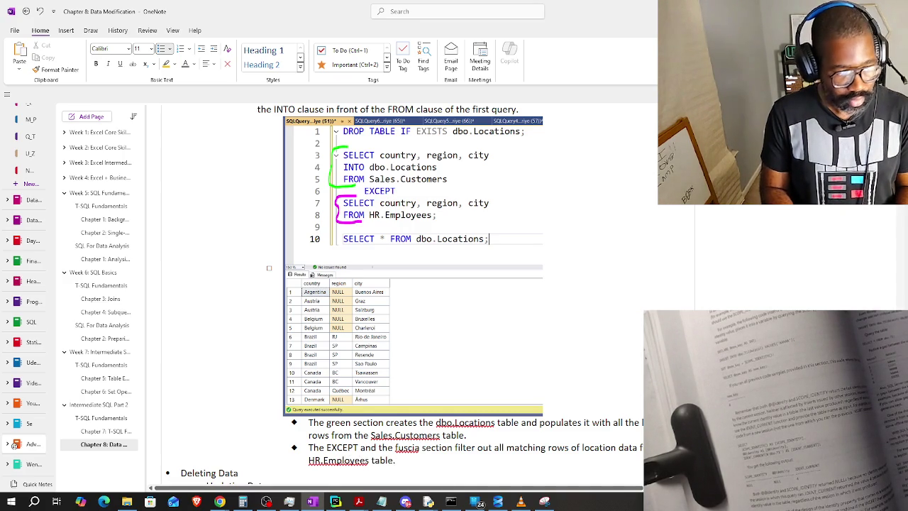
Stop spell-check flagging dbo.Locations, Sales.Customers and HR.Employees in the bullets.
right_click(463, 422)
click(482, 232)
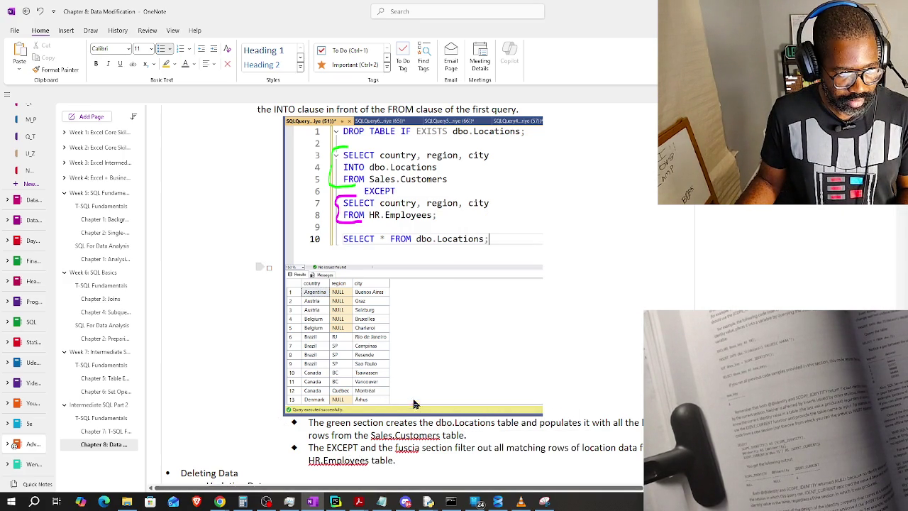
right_click(381, 438)
click(419, 246)
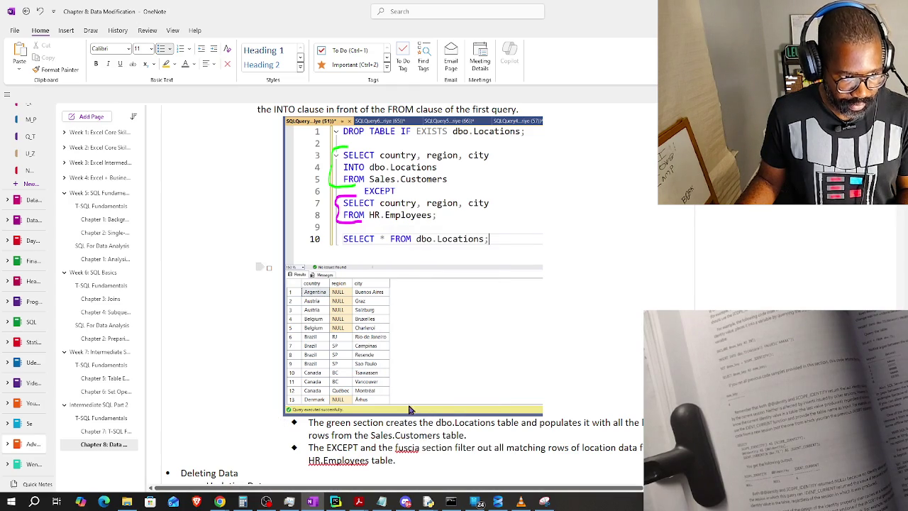
right_click(403, 449)
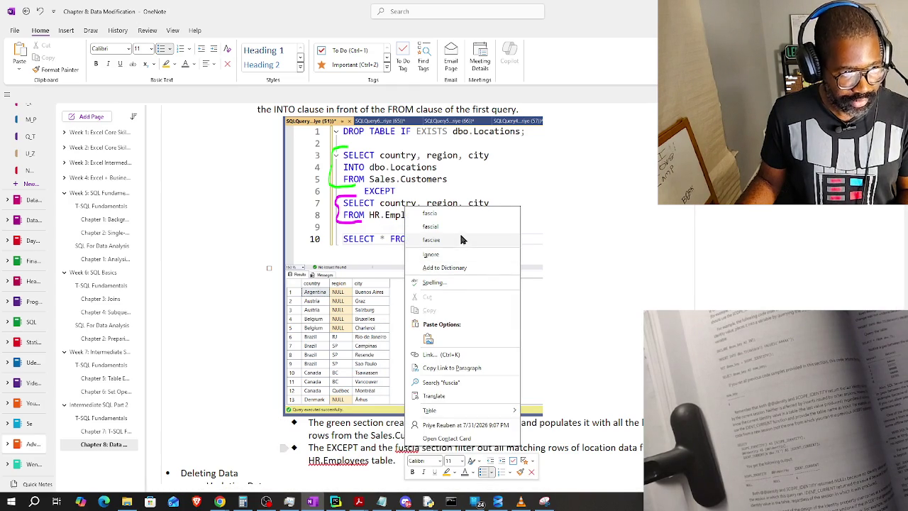
click(390, 426)
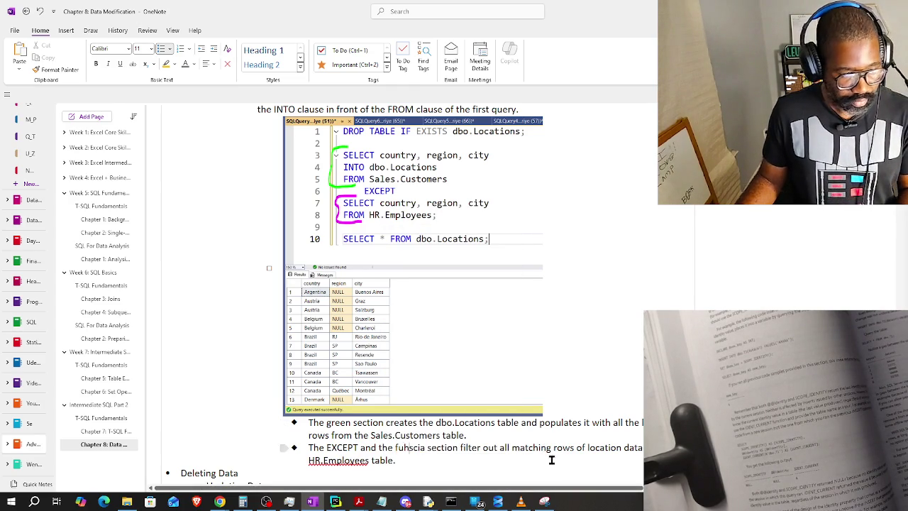
scroll(342, 413, down, 3)
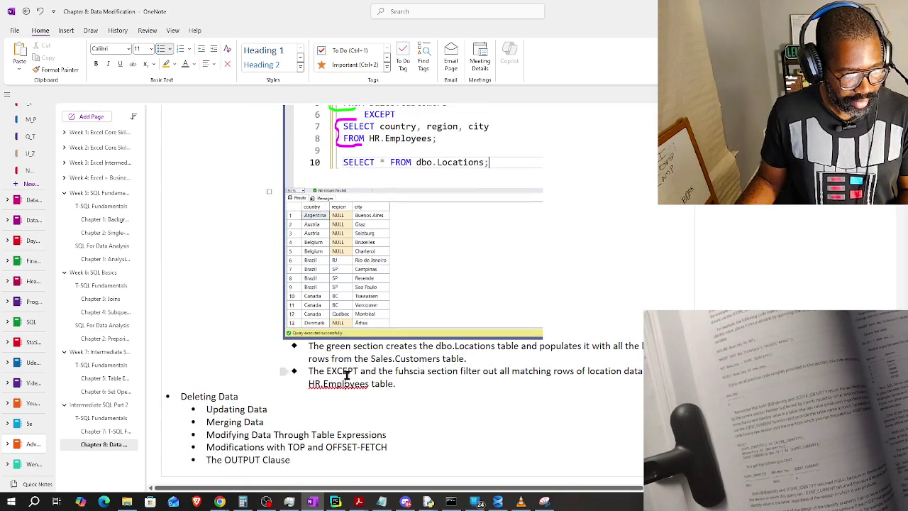
right_click(352, 387)
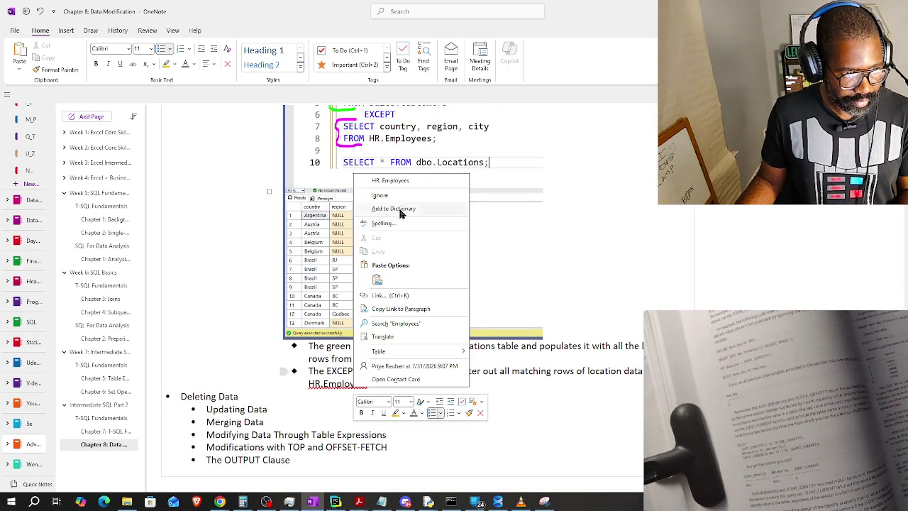
click(399, 195)
scroll(461, 262, up, 3)
scroll(496, 297, up, 3)
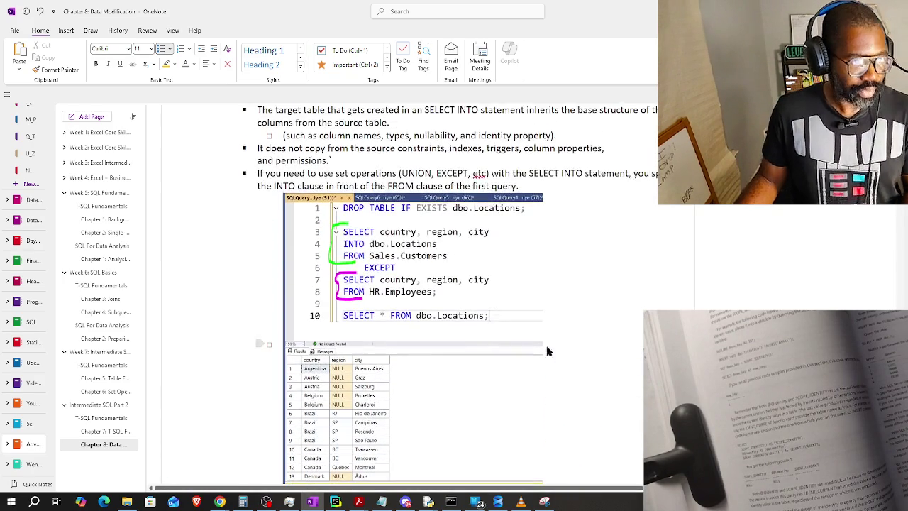
scroll(578, 432, down, 2)
scroll(566, 418, down, 4)
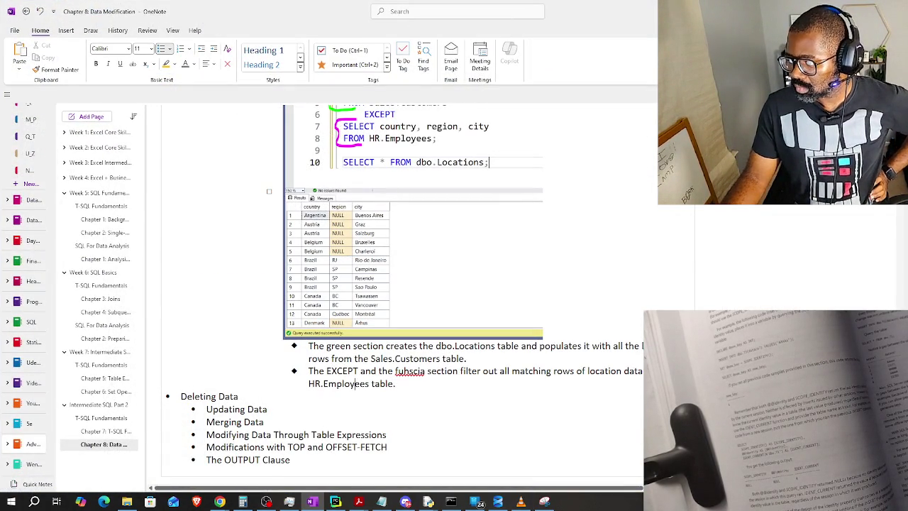
Replace the misspelled colour word with the 'fuchsia' spelling suggestion.
key(alt+Tab)
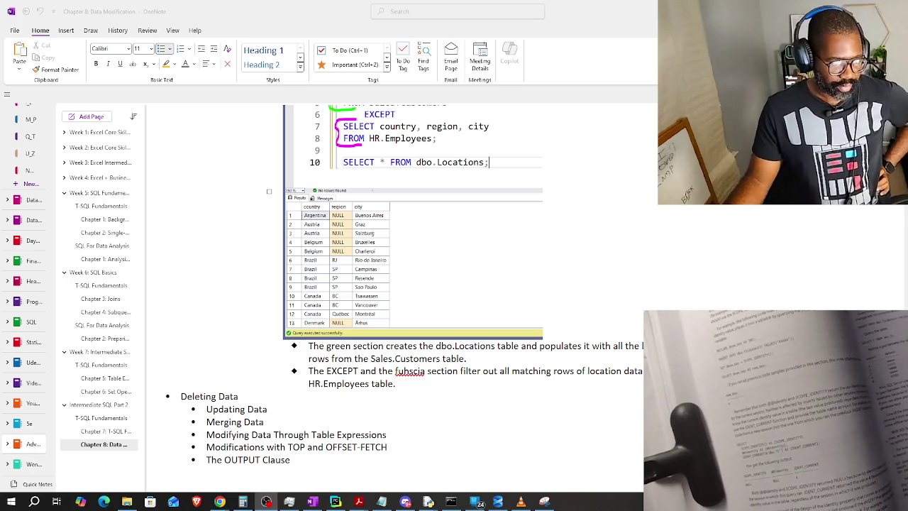
click(409, 374)
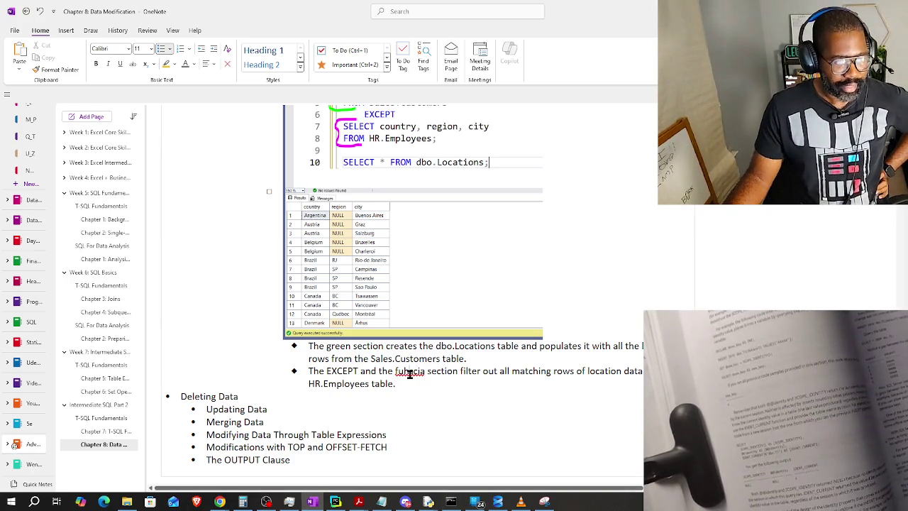
right_click(408, 374)
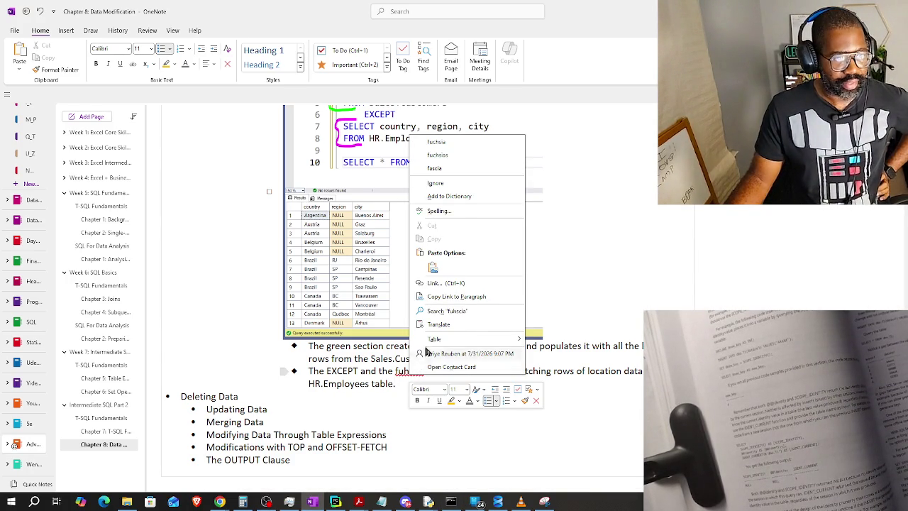
click(436, 142)
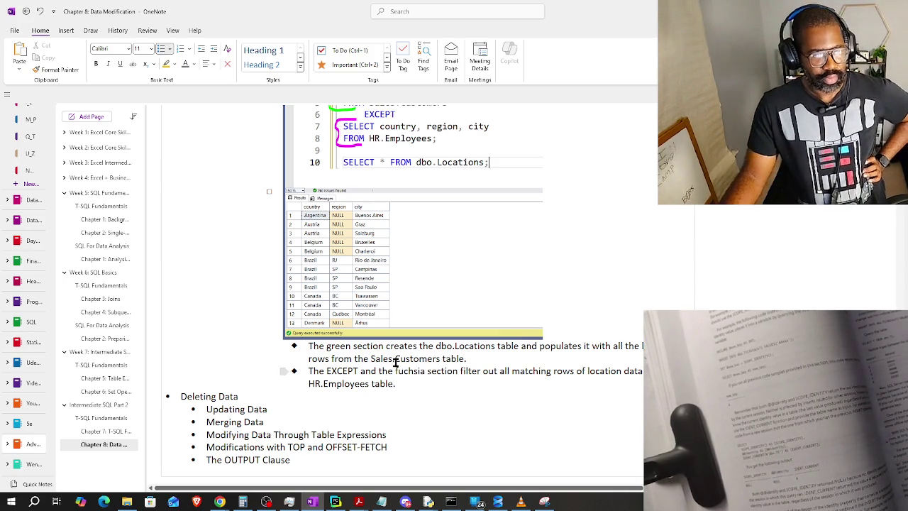
Highlight the word 'green' in bright green and 'fuchsia' in magenta.
double_click(339, 346)
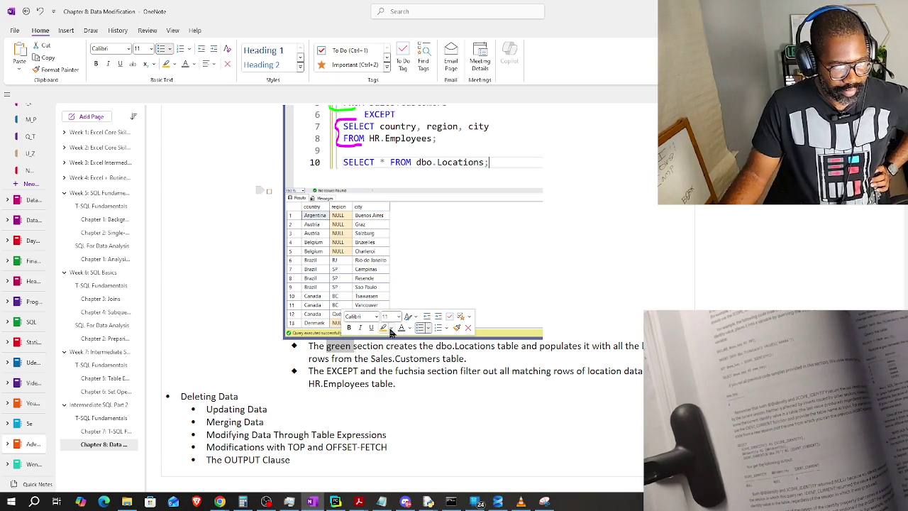
click(390, 329)
click(399, 342)
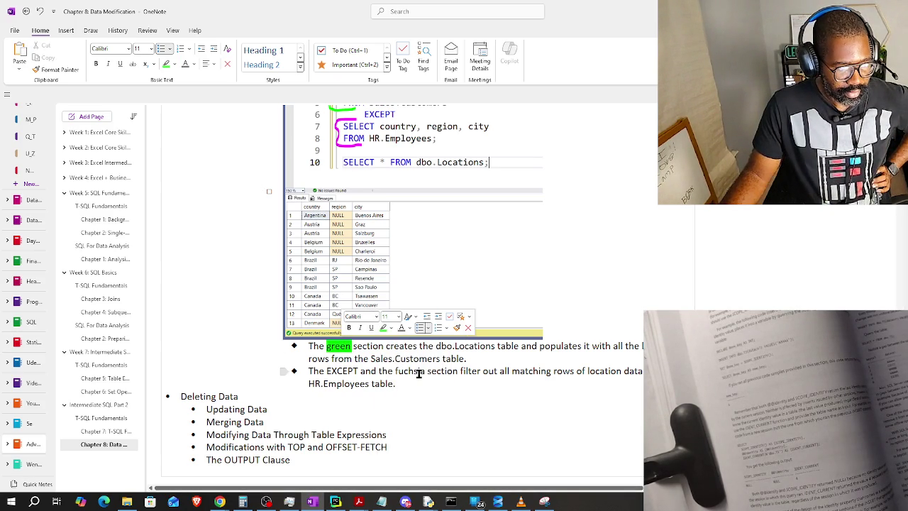
double_click(410, 371)
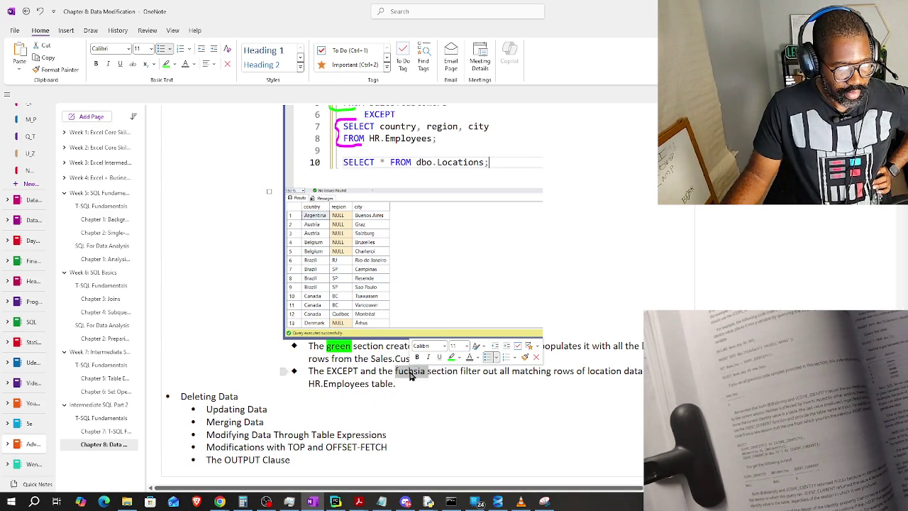
click(459, 357)
click(499, 232)
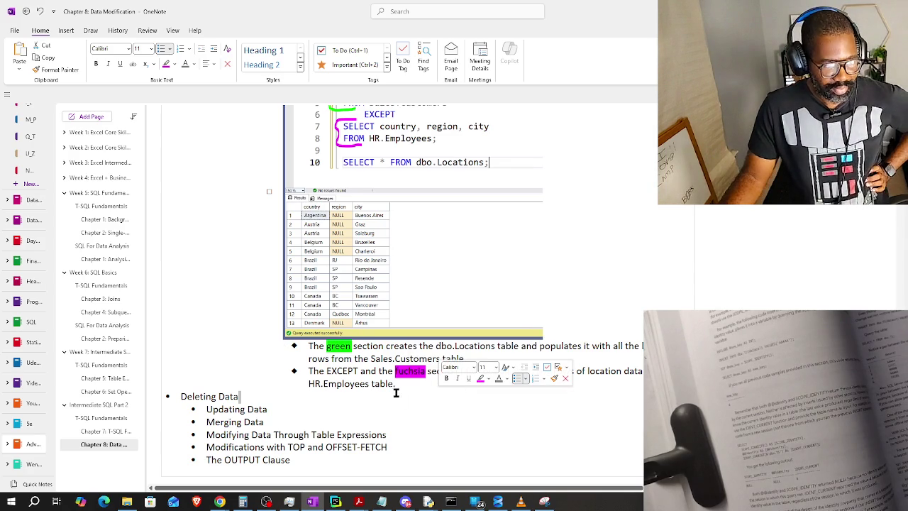
Add a new line after the end of the EXCEPT bullet.
click(452, 386)
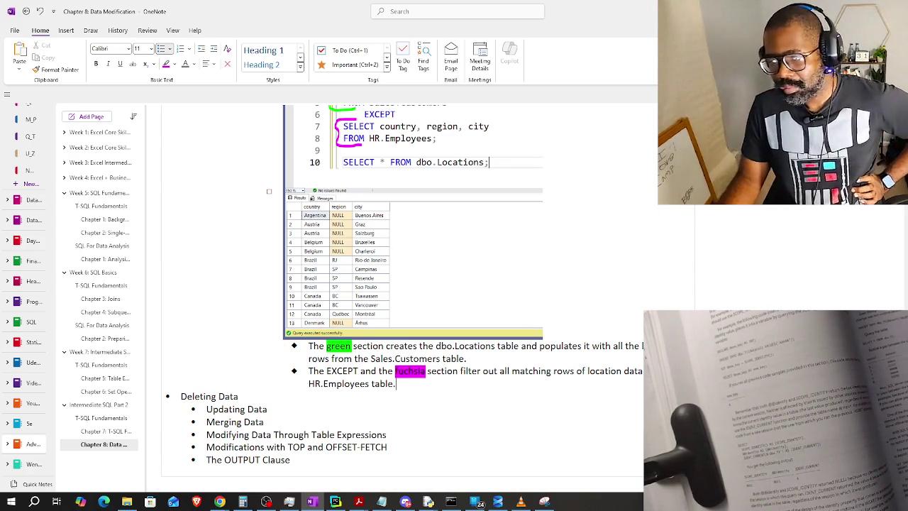
scroll(553, 355, up, 1)
scroll(552, 355, up, 1)
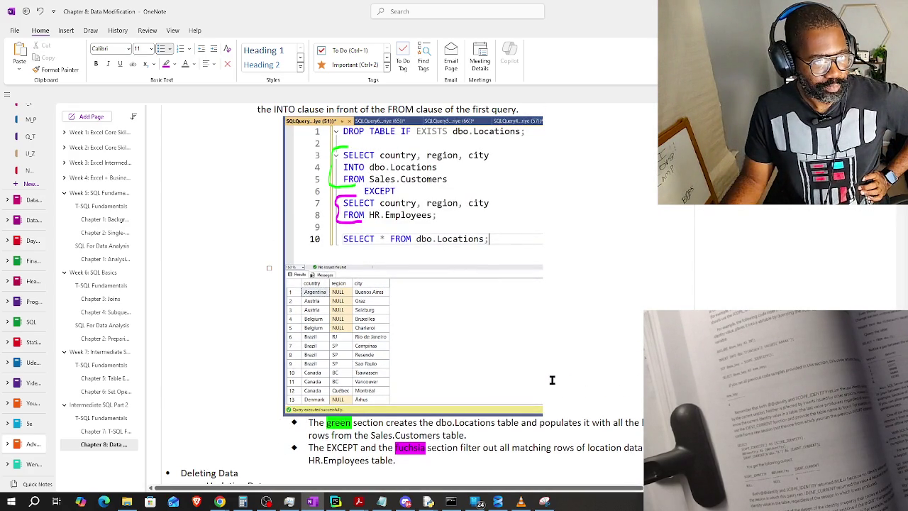
scroll(552, 381, down, 1)
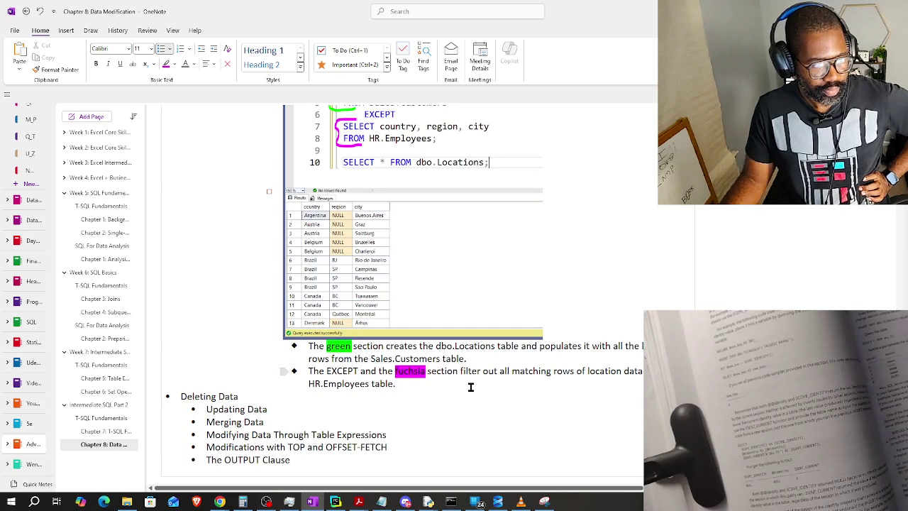
key(Return)
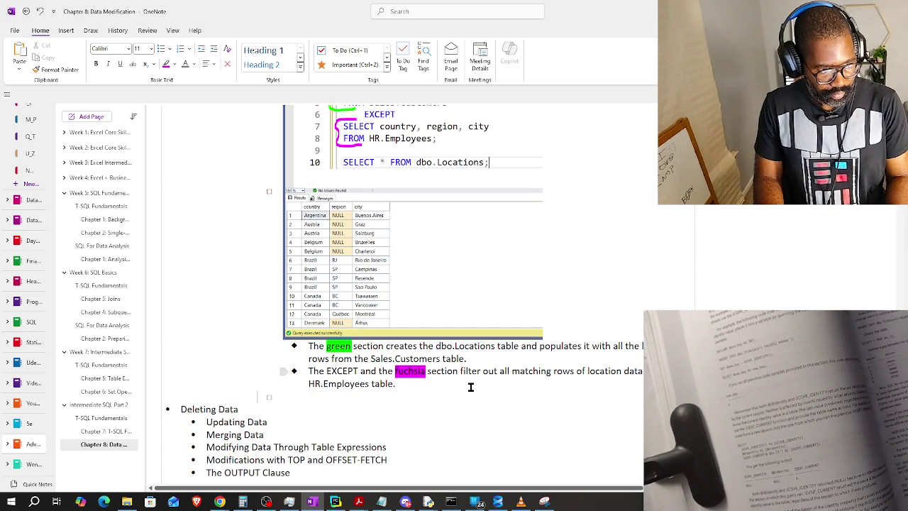
Type 'The BULK INSERT Statement' with an empty line beneath it.
key(alt+Tab)
key(alt+Tab)
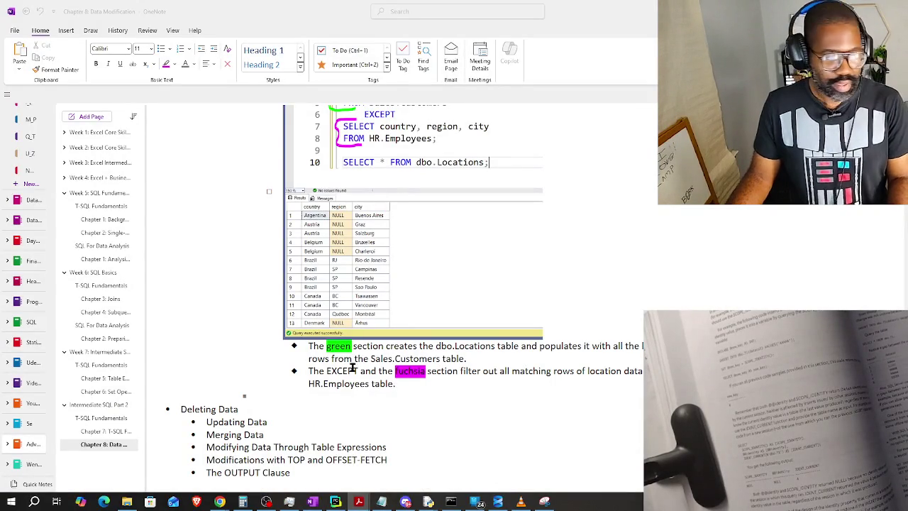
click(285, 400)
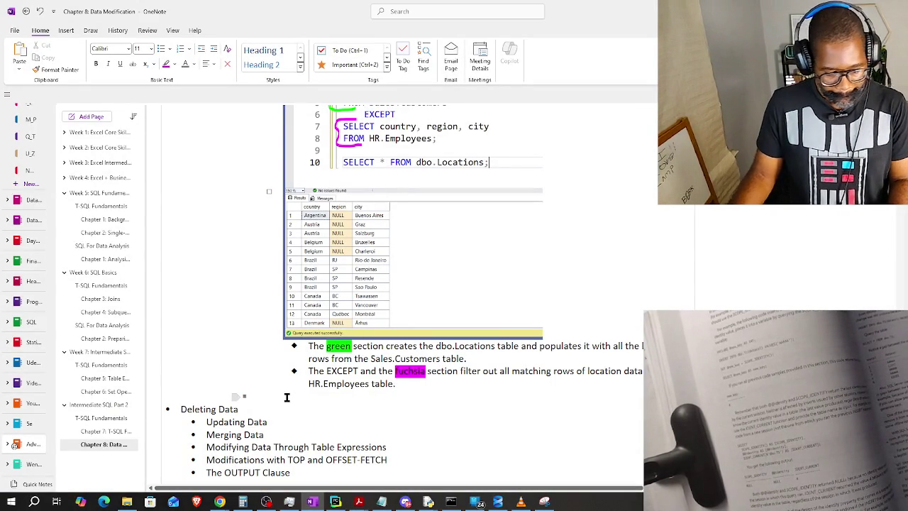
text(T)
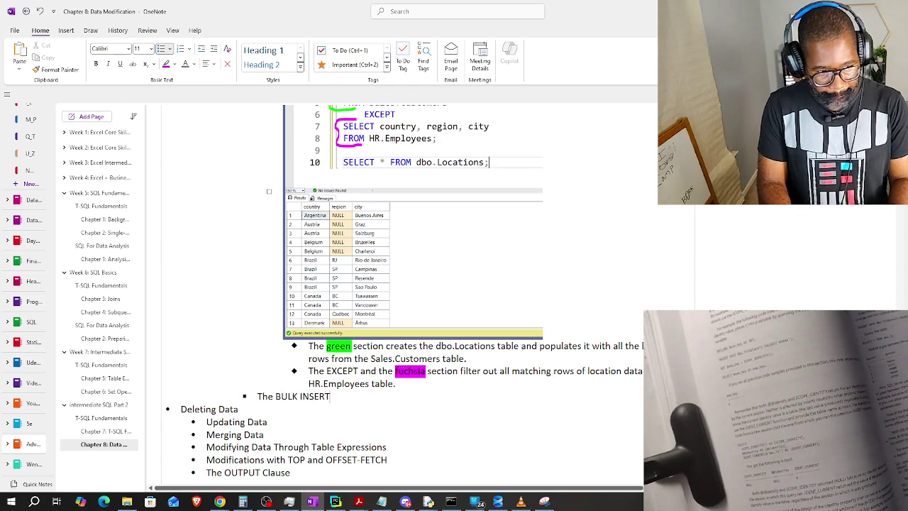
text( State)
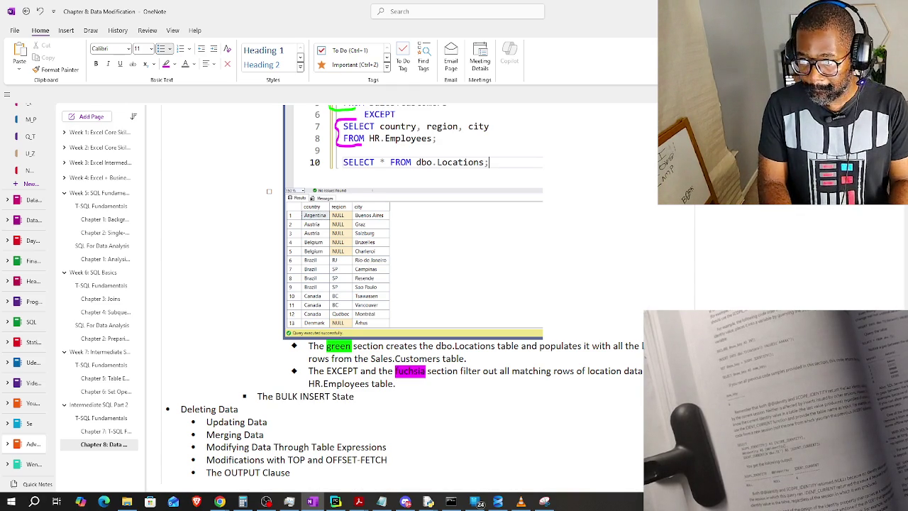
key(Return)
key(Return)
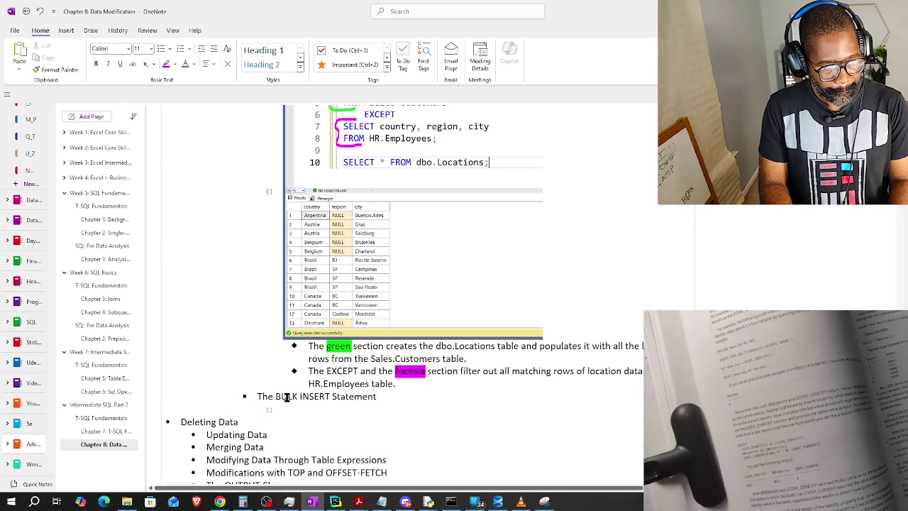
mouse_move(268, 409)
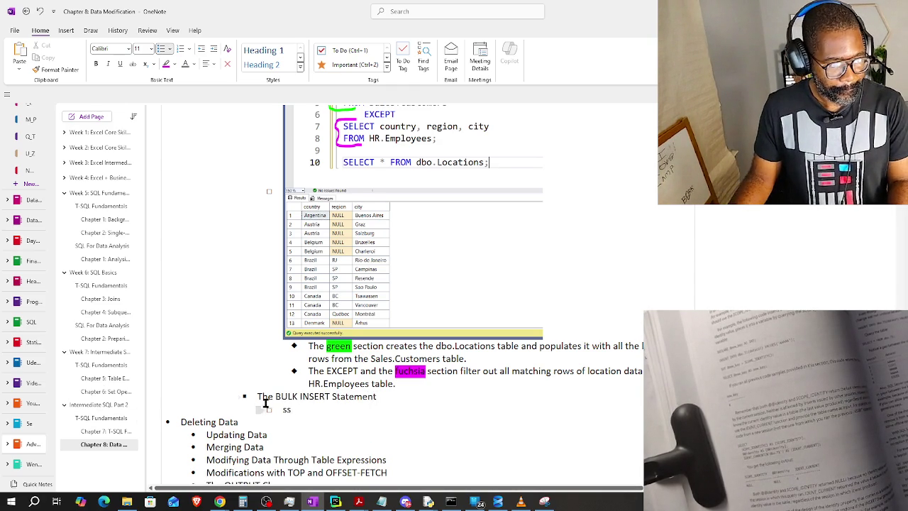
Highlight 'The BULK INSERT Statement' line in cyan, then switch to the Chrome browser.
drag(258, 398, 366, 397)
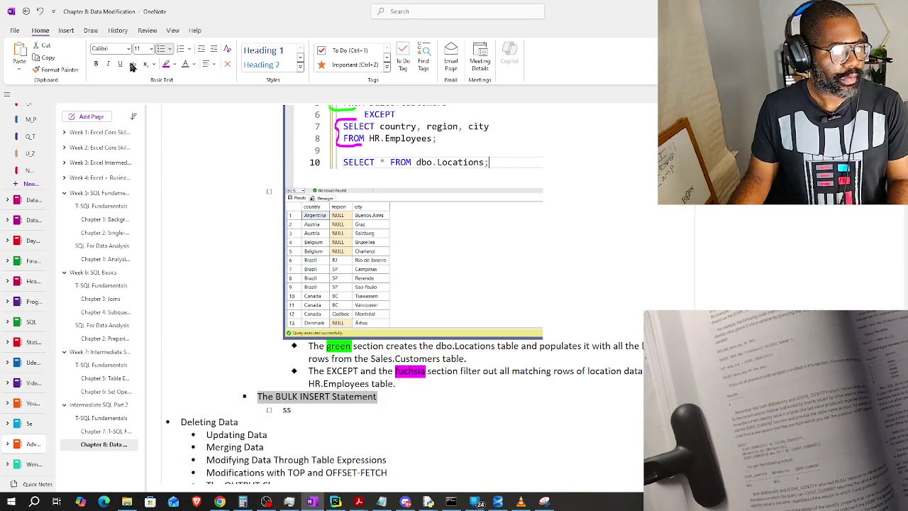
click(175, 65)
click(197, 78)
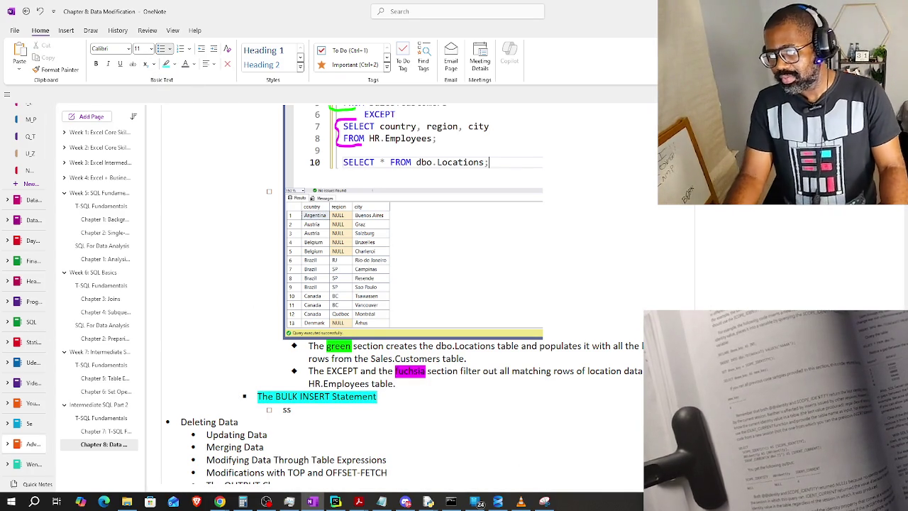
click(266, 501)
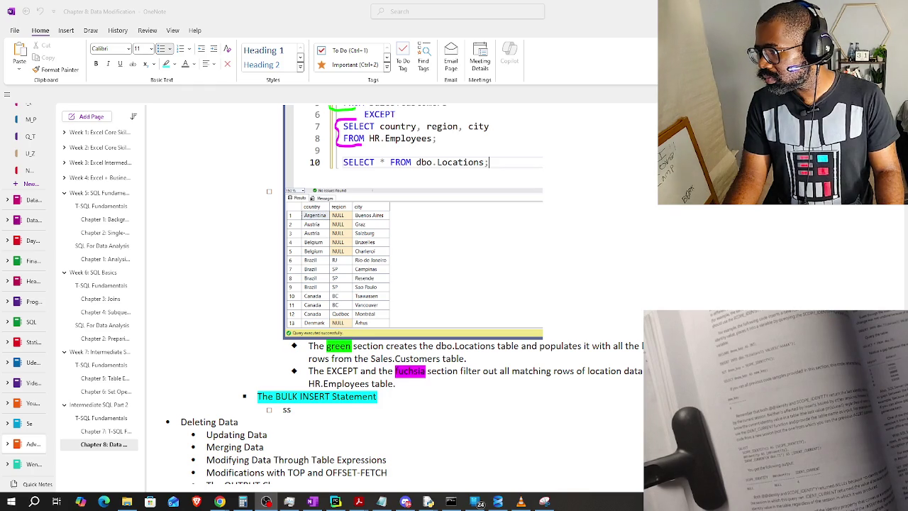
key(alt+Tab)
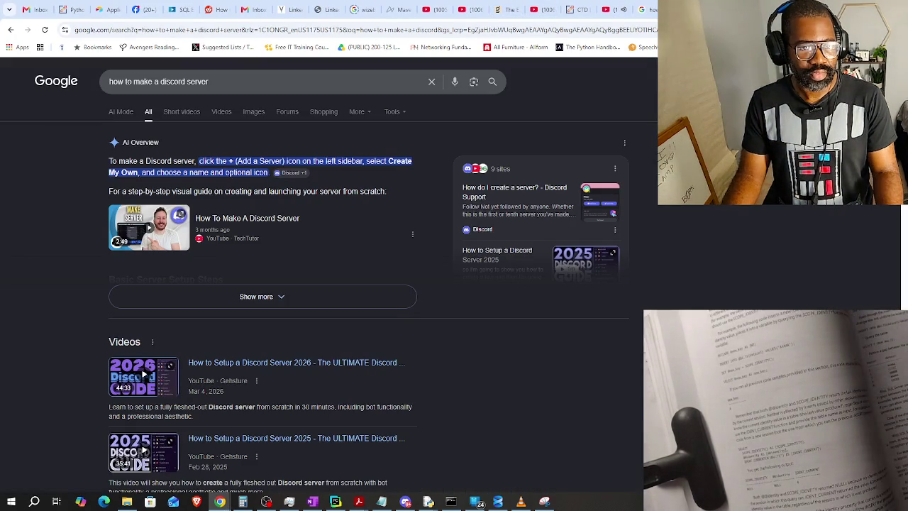
Switch from the Google results to the IMDb profile page of the director.
key(alt+Tab)
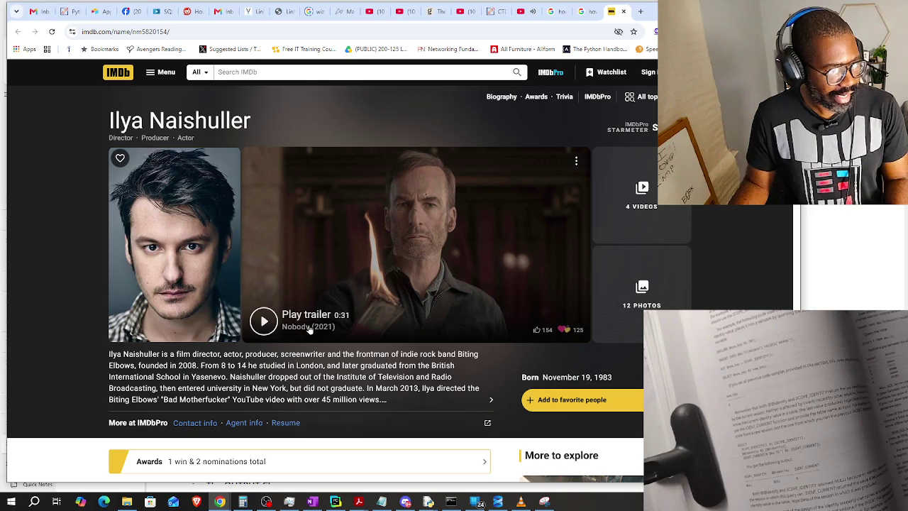
Scroll down through the director's IMDb Credits and Director list, then back up slightly.
scroll(305, 325, down, 1)
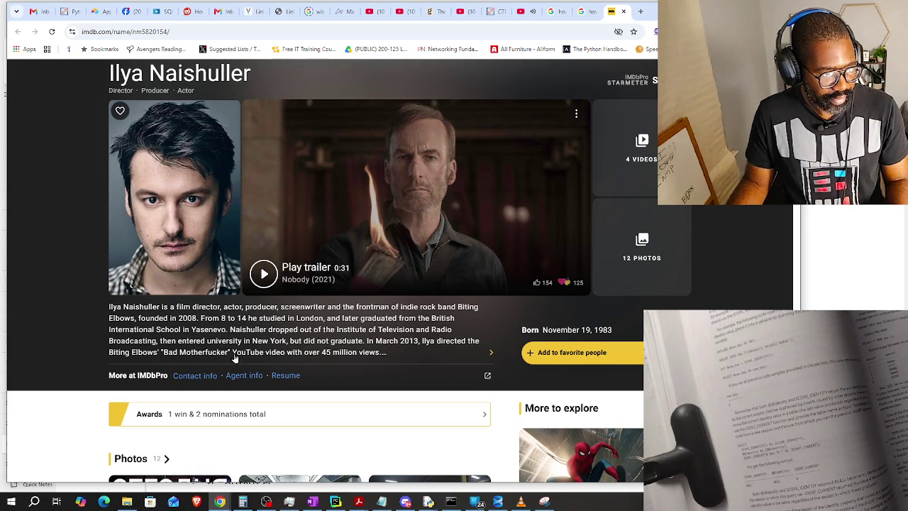
scroll(254, 361, down, 1)
scroll(254, 361, down, 1)
scroll(254, 361, down, 1)
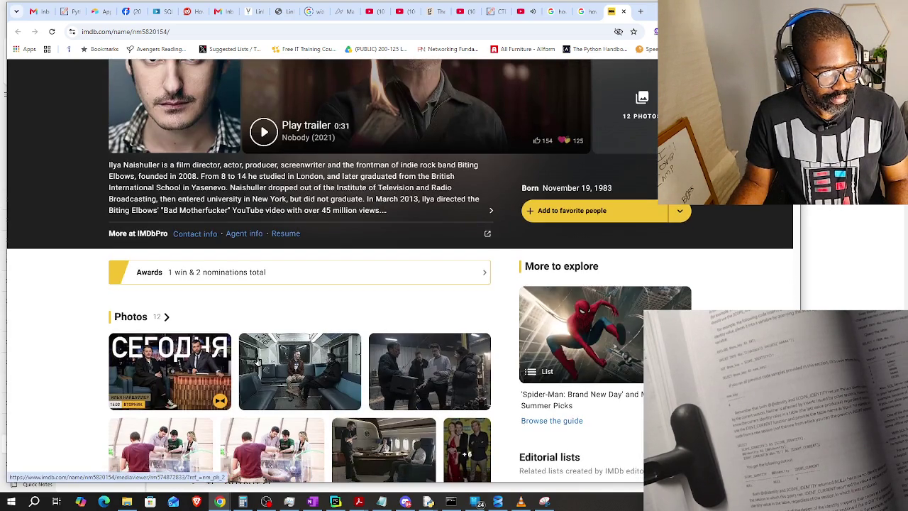
scroll(254, 361, down, 1)
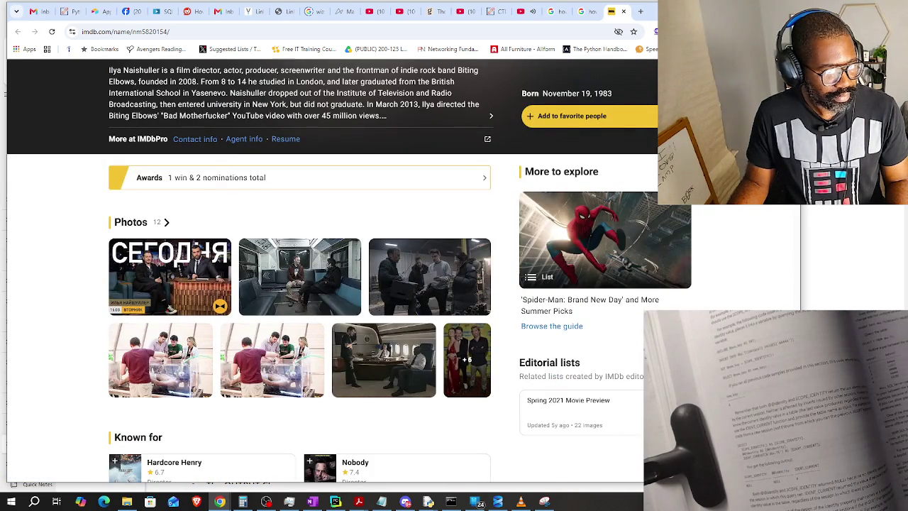
scroll(254, 361, down, 2)
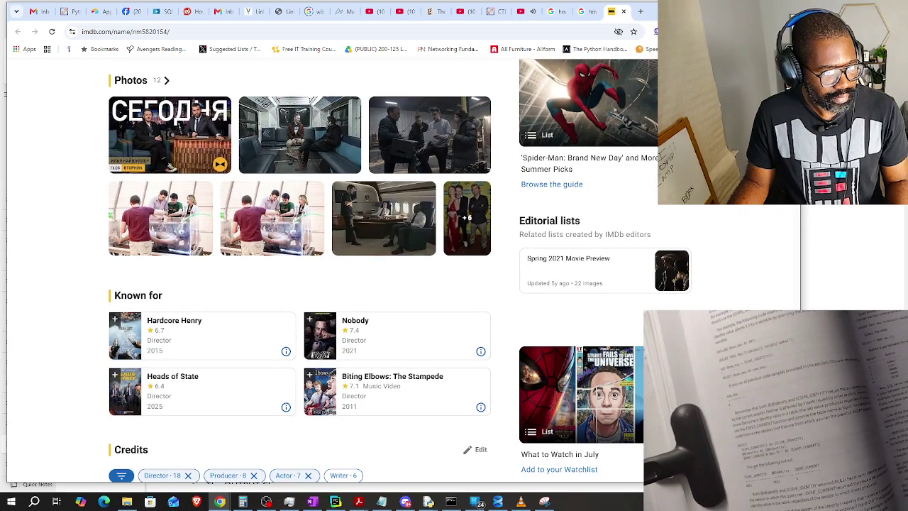
scroll(254, 361, down, 2)
scroll(254, 361, down, 1)
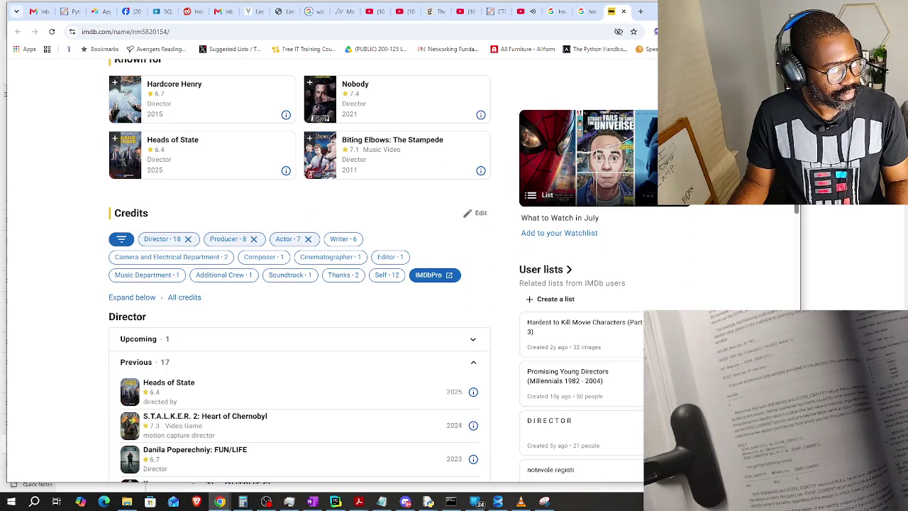
scroll(254, 361, down, 1)
scroll(254, 361, down, 1)
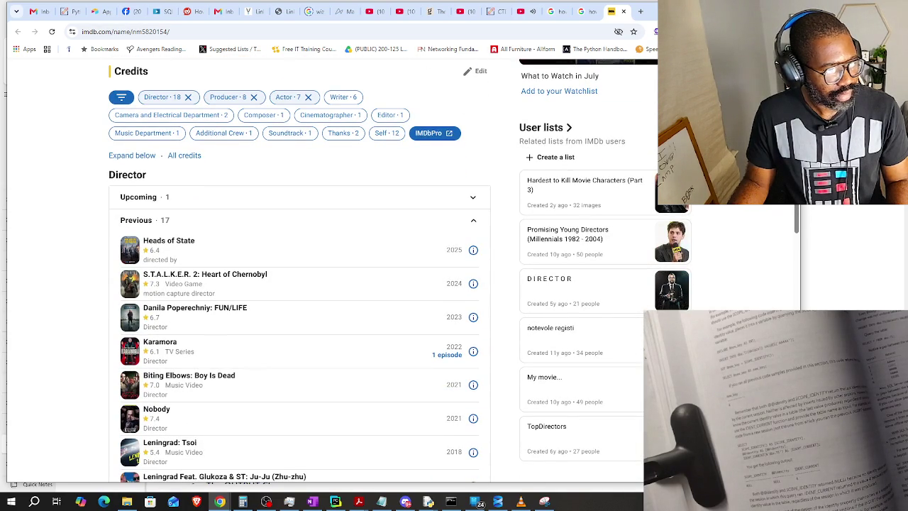
scroll(298, 283, up, 3)
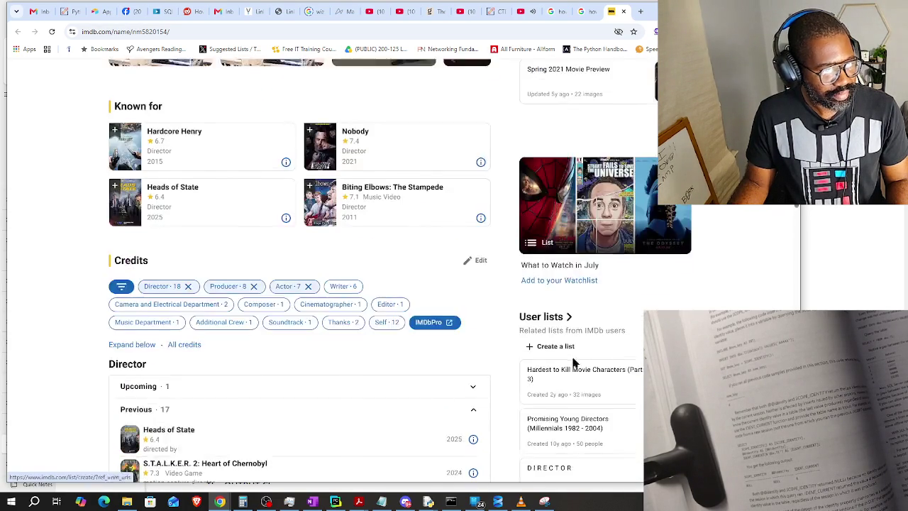
scroll(298, 284, up, 4)
scroll(298, 284, up, 3)
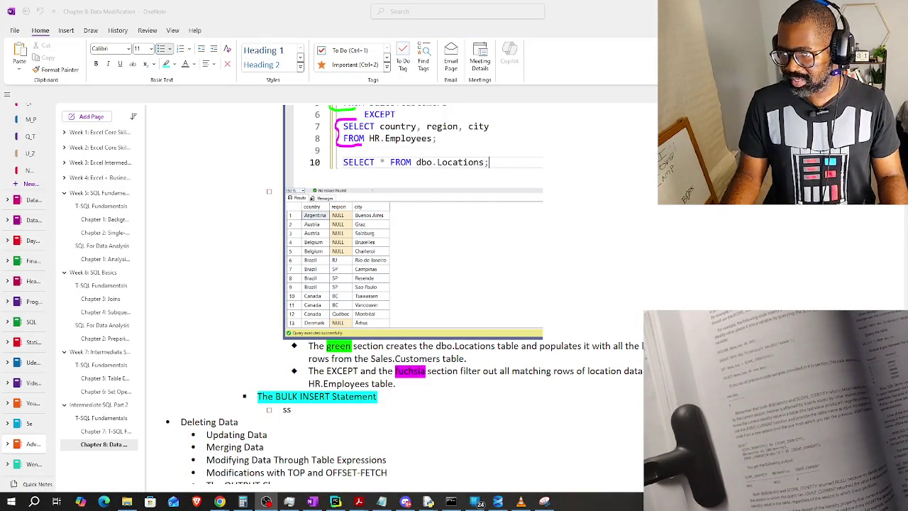
scroll(578, 280, up, 3)
scroll(582, 280, up, 2)
scroll(581, 282, up, 4)
scroll(585, 287, up, 3)
scroll(586, 287, up, 5)
scroll(587, 281, up, 3)
scroll(586, 281, up, 1)
scroll(587, 281, up, 1)
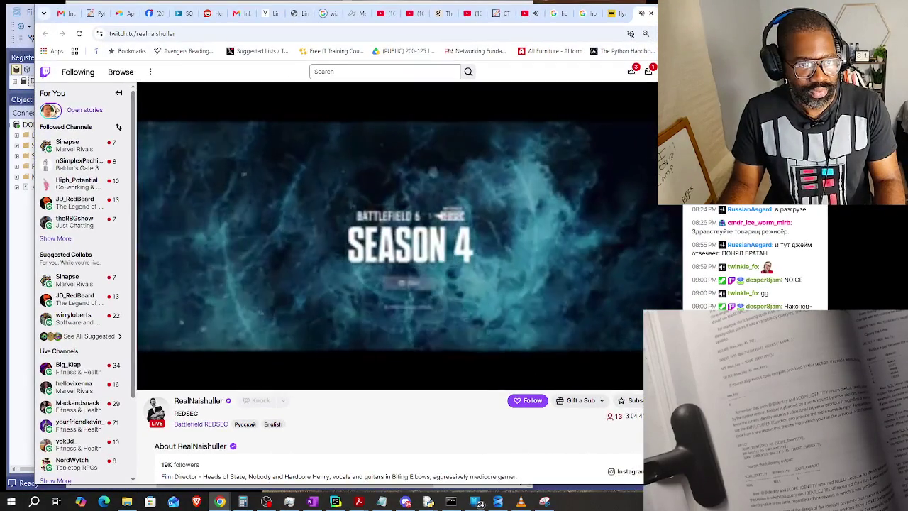
Re-enable the AdBlock extension on chrome://extensions, then return to the Twitch stream tab.
key(ctrl+t)
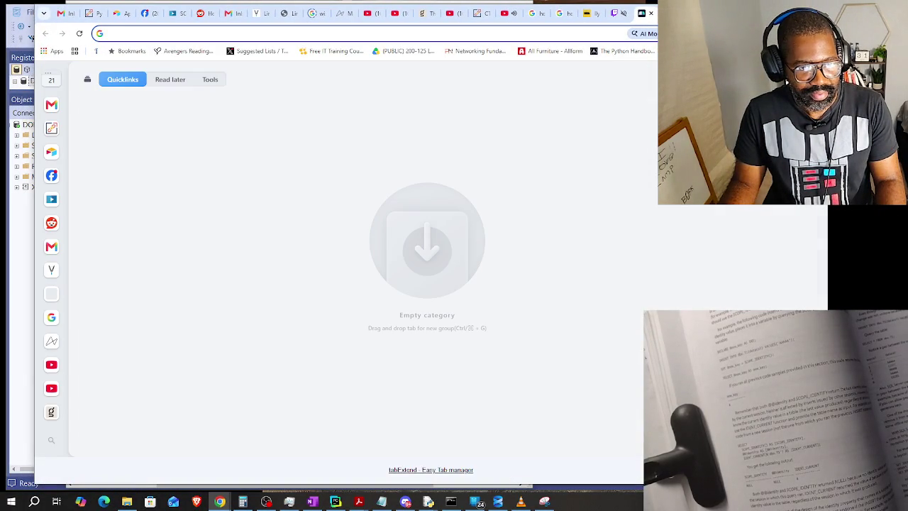
text(chrome://extensions)
key(Return)
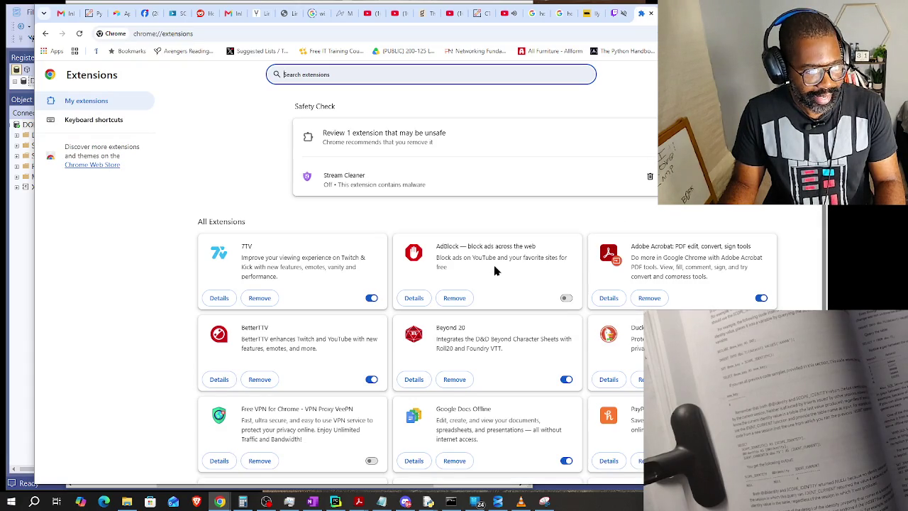
scroll(495, 266, down, 2)
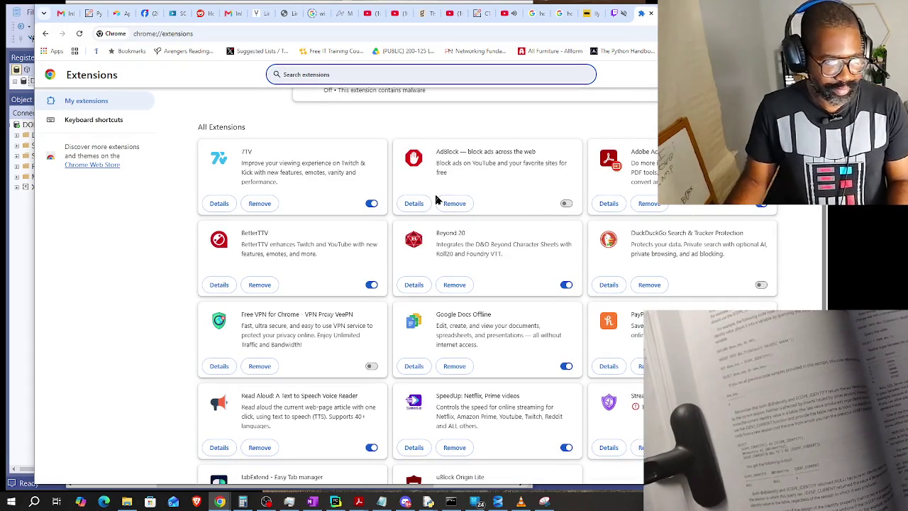
scroll(495, 238, down, 1)
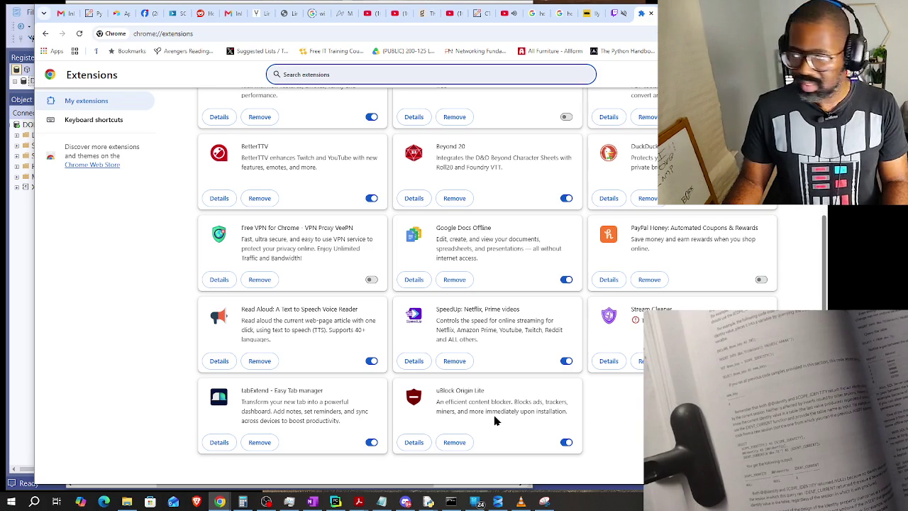
scroll(495, 420, up, 2)
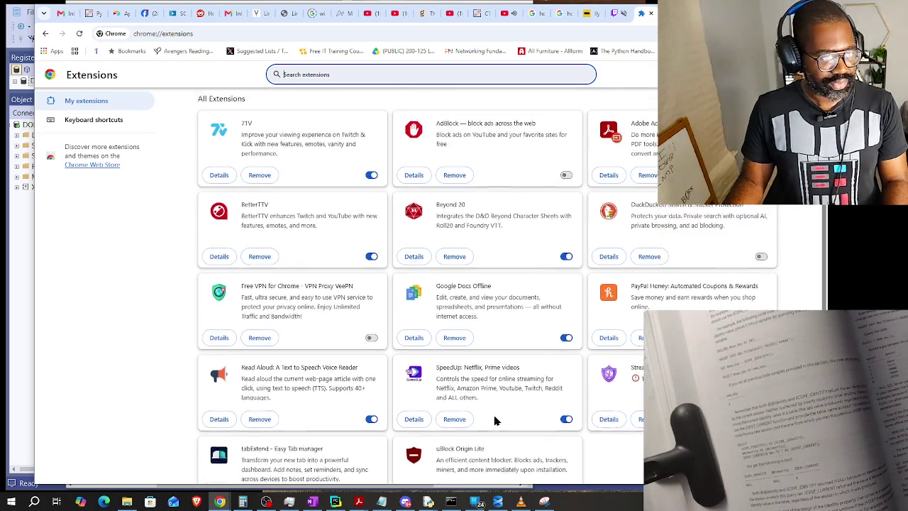
click(566, 260)
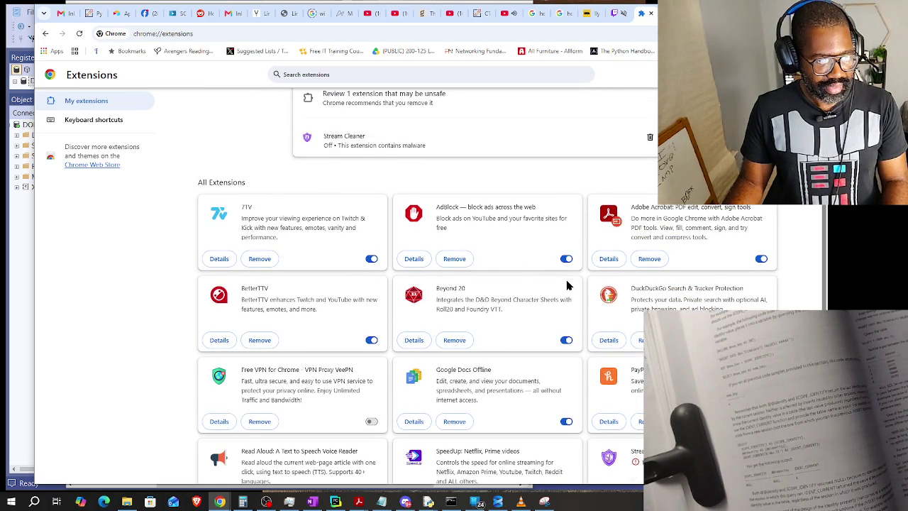
click(615, 13)
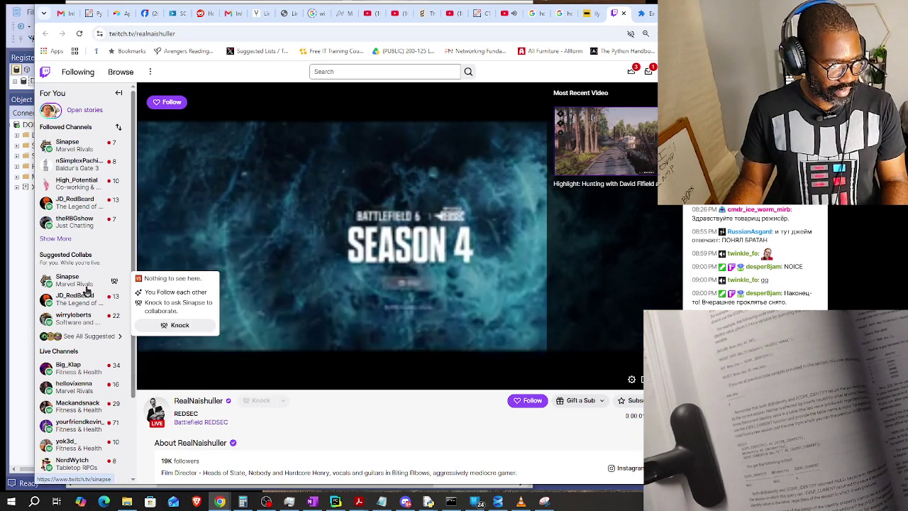
Browse three followed Twitch channels' streams and close the AdBlock welcome tab.
click(63, 183)
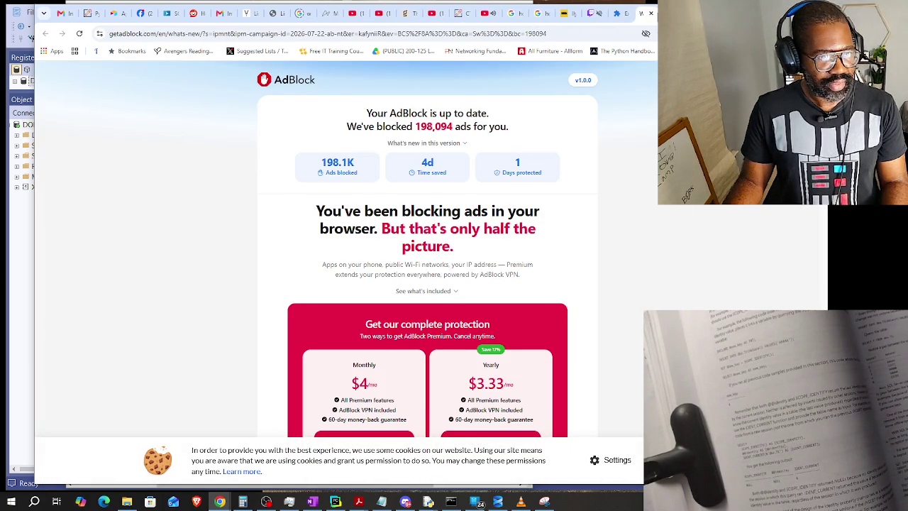
click(596, 13)
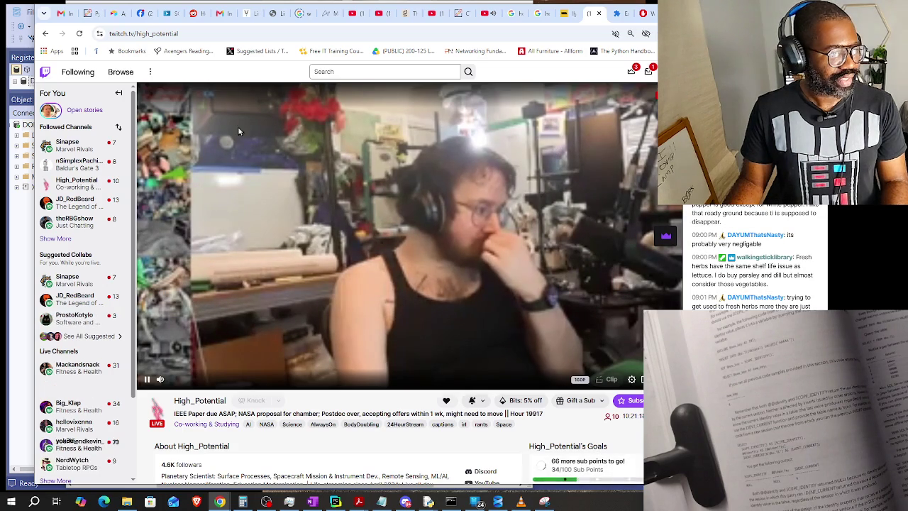
mouse_move(68, 144)
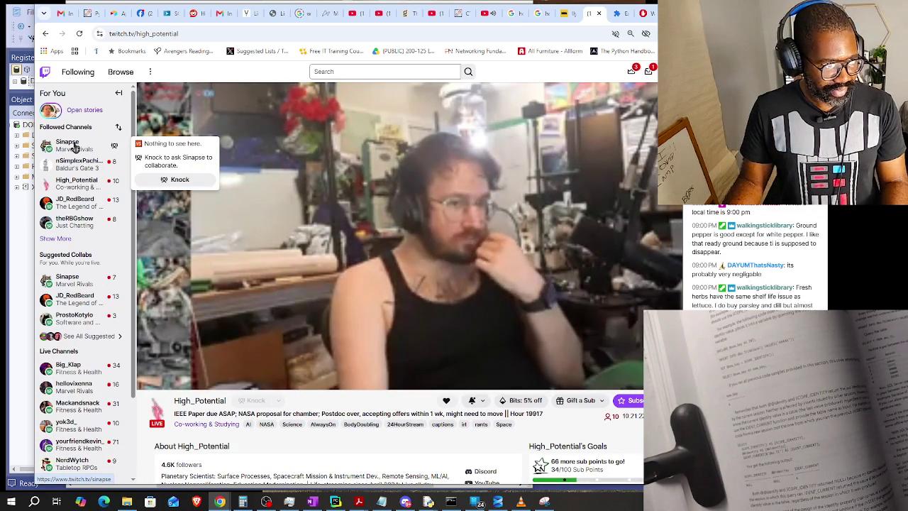
click(78, 146)
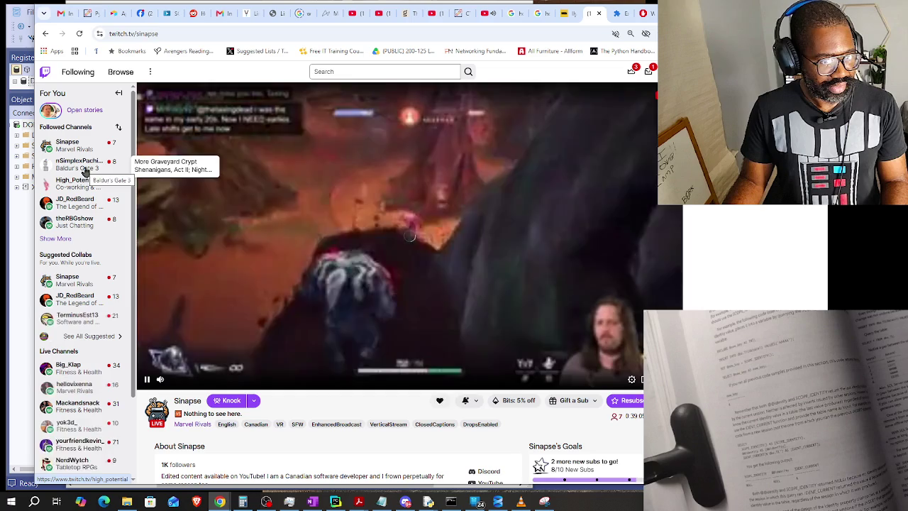
click(85, 171)
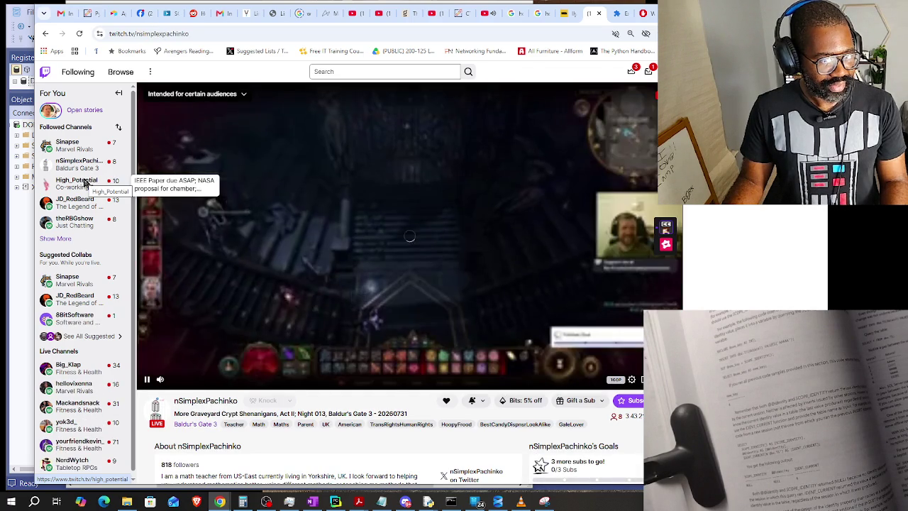
mouse_move(67, 145)
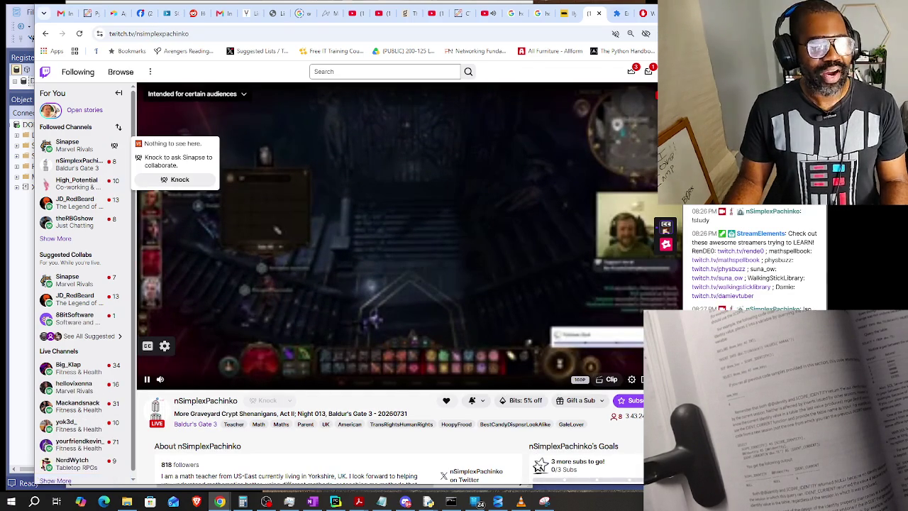
key(ctrl+t)
Load youtube.com, watch the Logan confronts Cyclops short, and return to the home feed.
text(youtube.com)
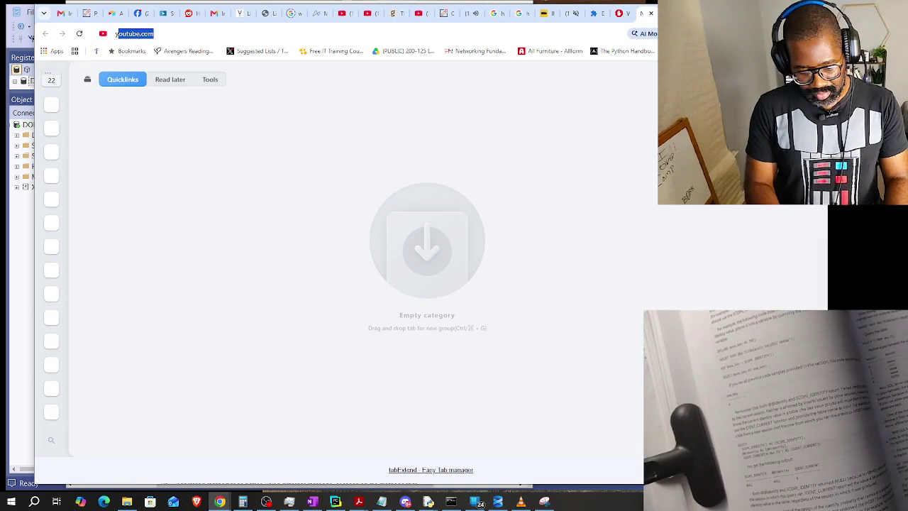
key(Return)
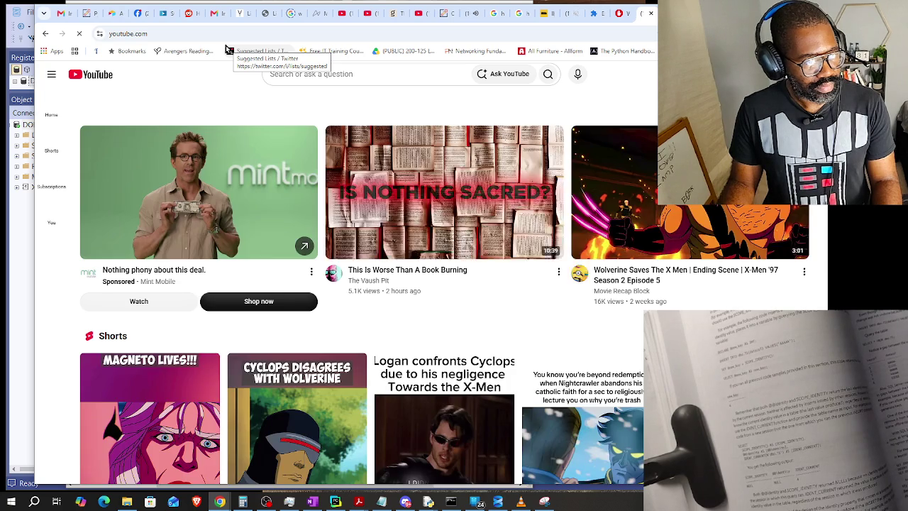
scroll(316, 178, down, 2)
scroll(315, 179, down, 1)
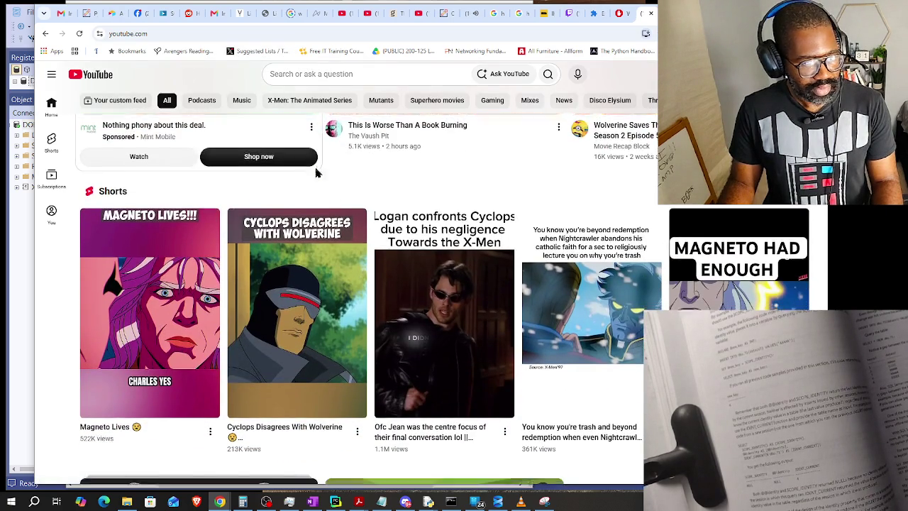
scroll(316, 177, down, 1)
scroll(315, 173, down, 2)
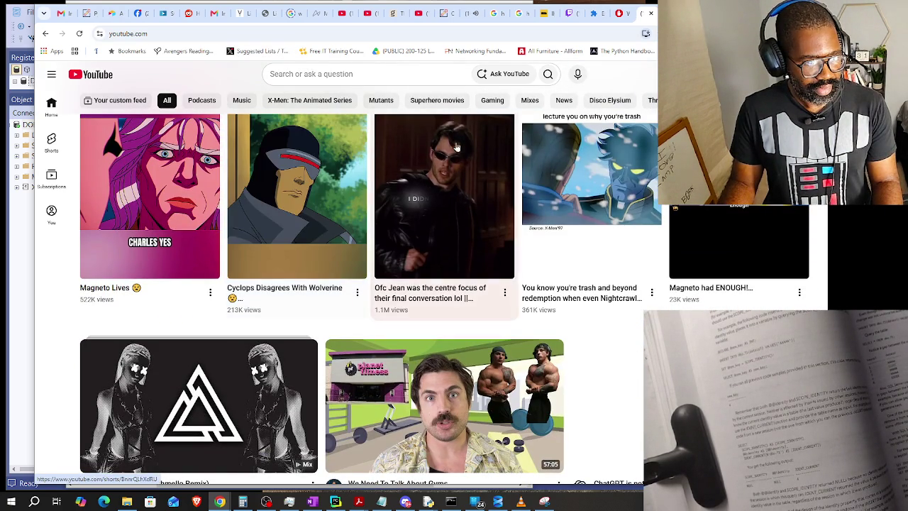
click(330, 145)
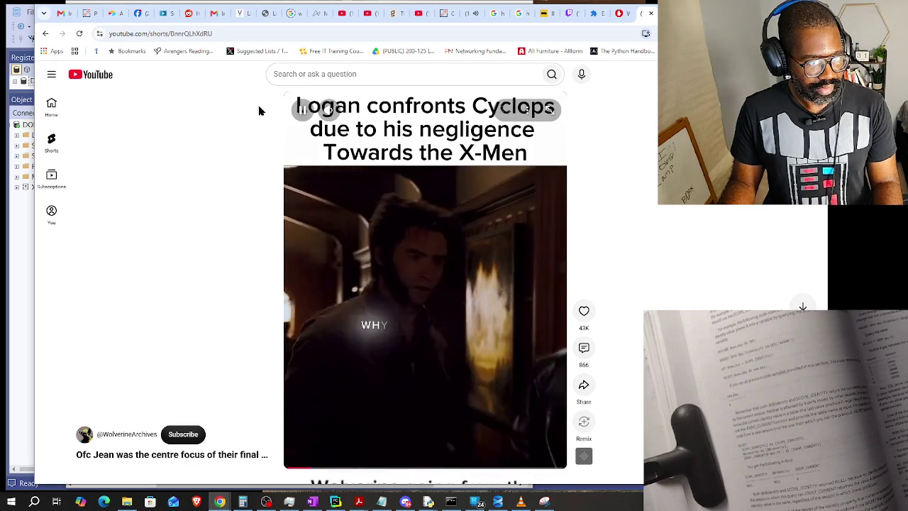
click(81, 76)
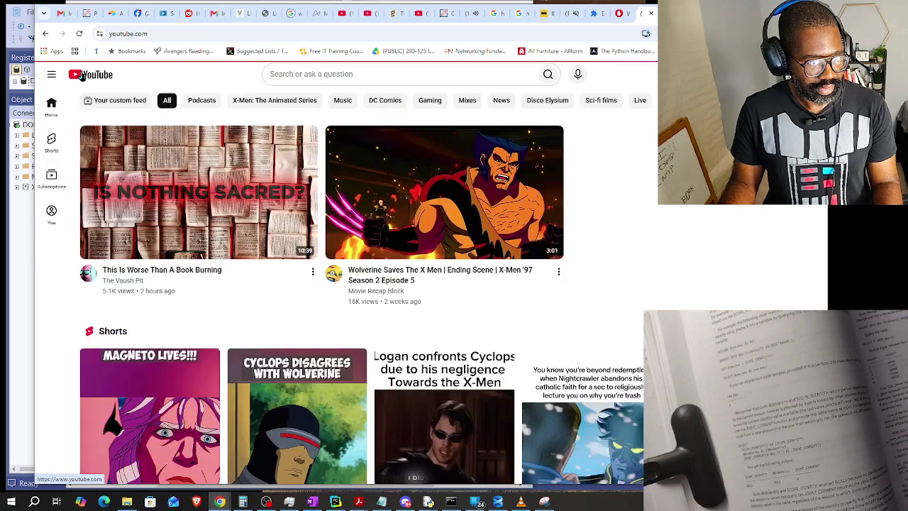
Find the 'Iran Destroys Another AWS Data Center' video in the feed and pause it.
scroll(237, 135, down, 5)
scroll(227, 142, down, 2)
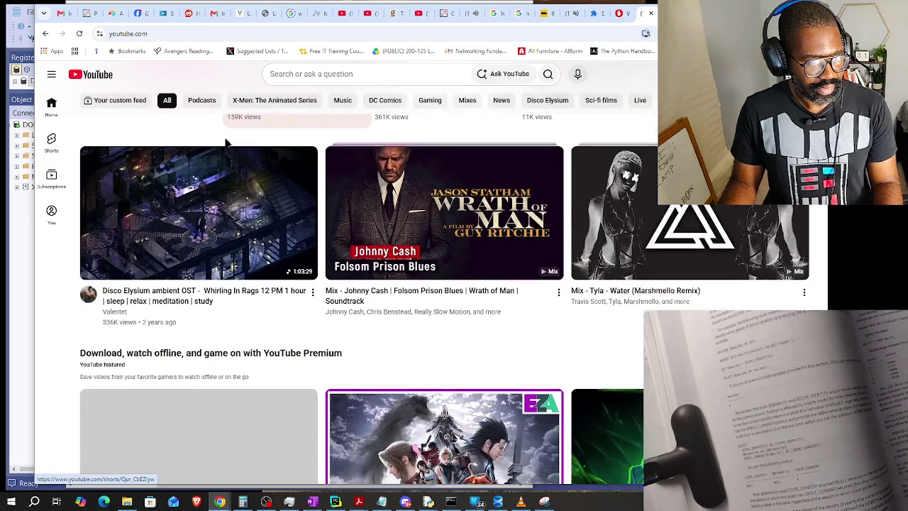
scroll(211, 131, down, 2)
scroll(210, 126, down, 4)
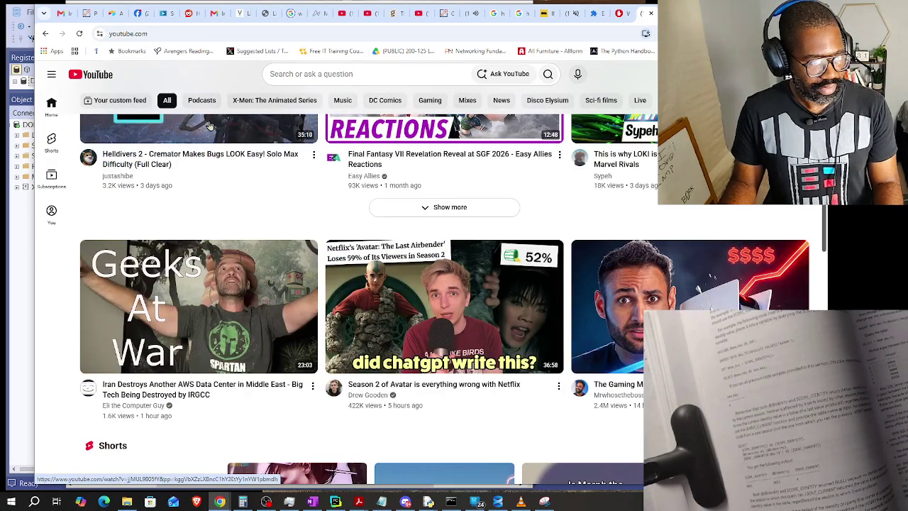
scroll(210, 125, down, 1)
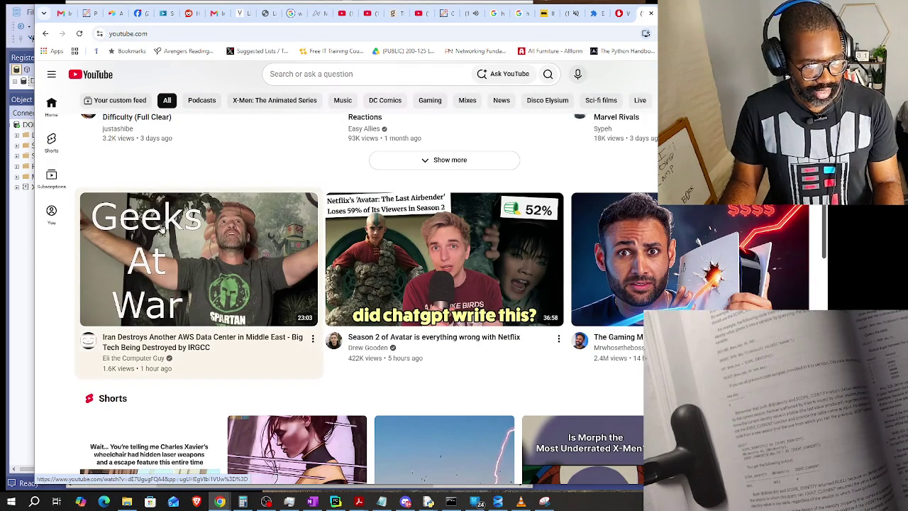
click(125, 247)
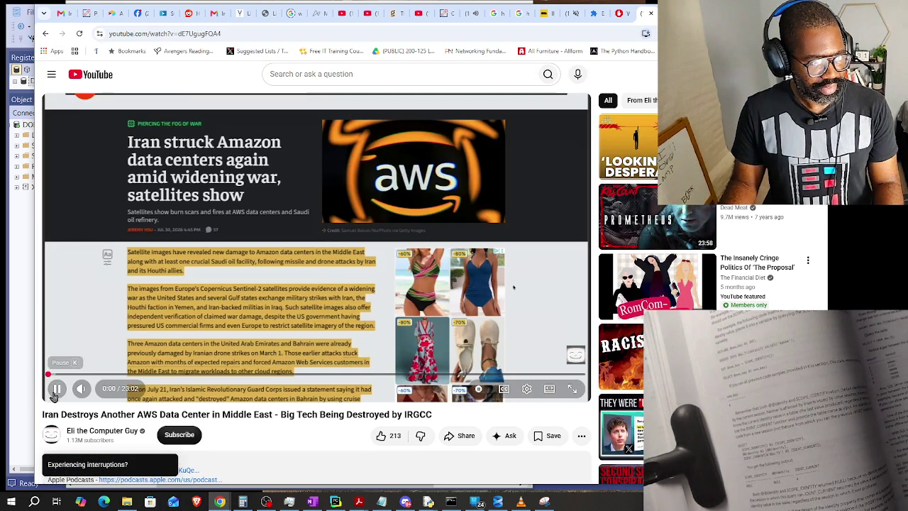
click(55, 389)
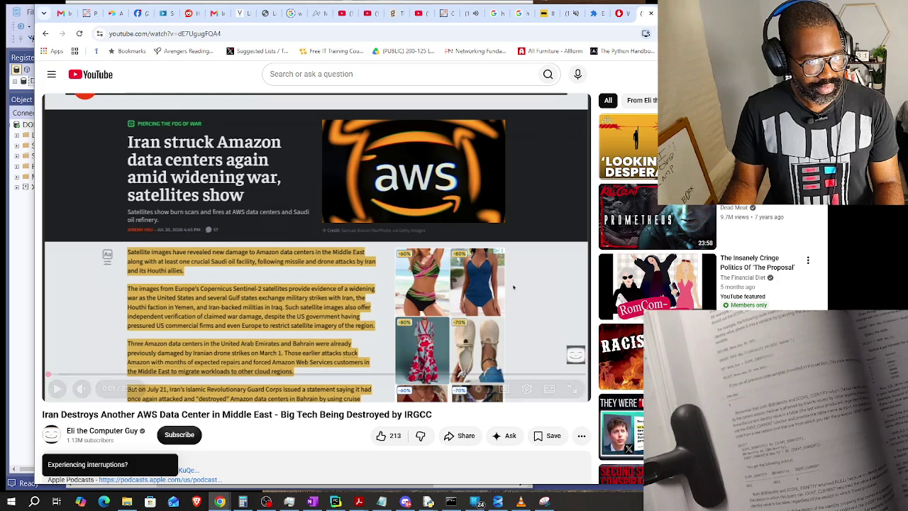